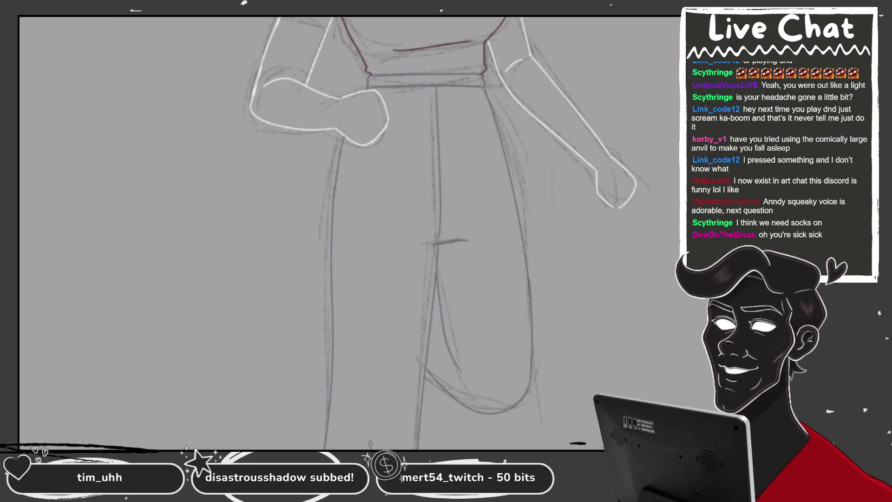
- Show the layers list and draw a white collarbone stroke beside the neckline
scroll(352, 232, "down", 3)
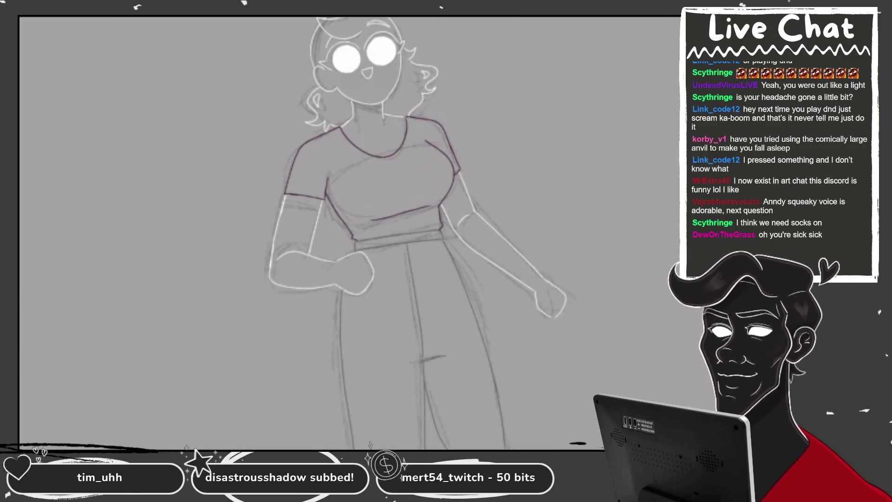
scroll(353, 232, "up", 3)
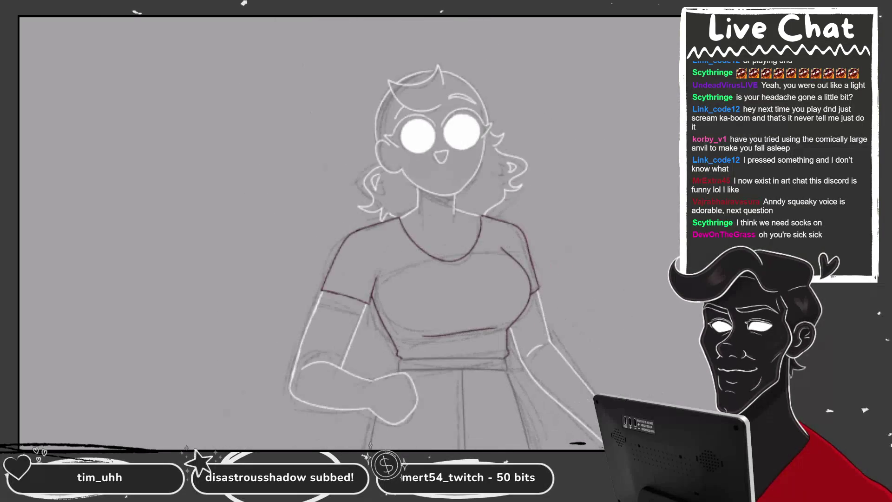
scroll(353, 232, "down", 3)
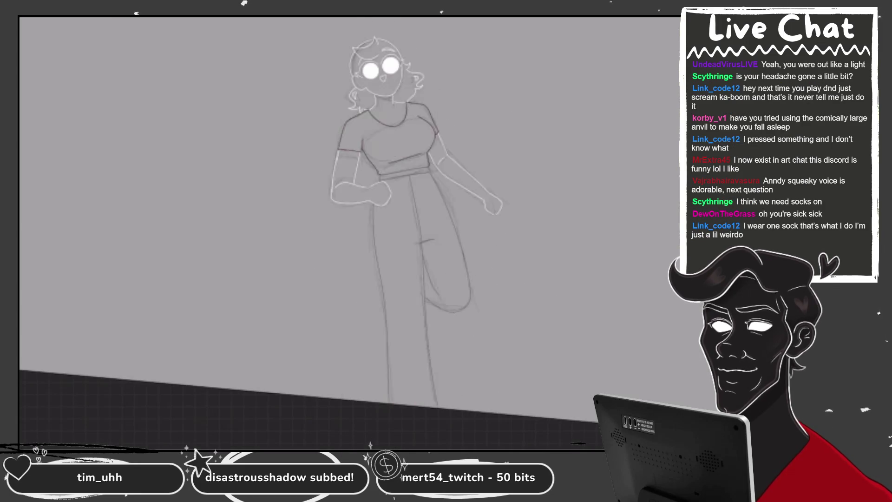
key("l")
key("l")
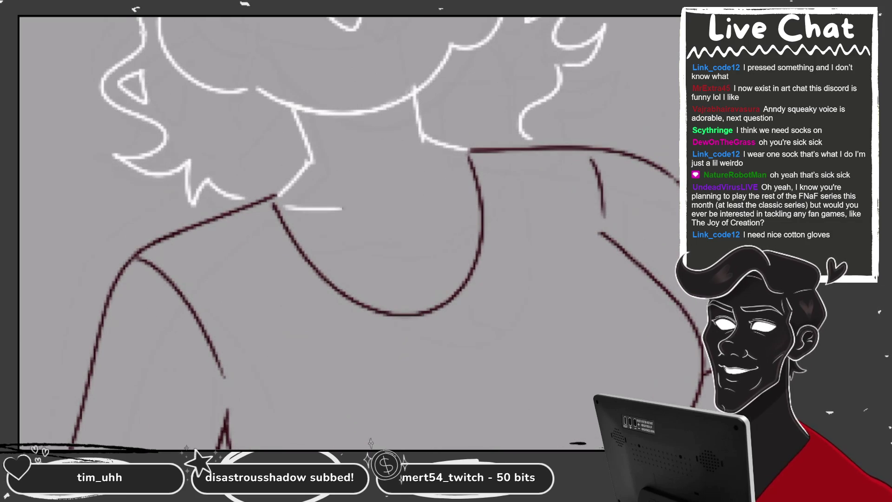
left_click_drag(430, 201, 475, 175)
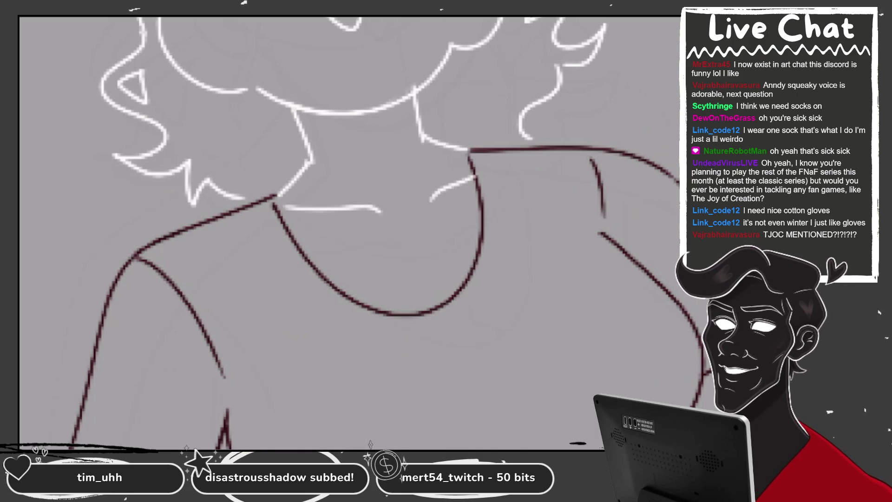
- Erase the dark red neckline curve, undoing a stray white stroke across the chest
mouse_move(479, 213)
left_mouse_down()
mouse_move(468, 152)
mouse_move(479, 256)
left_mouse_up()
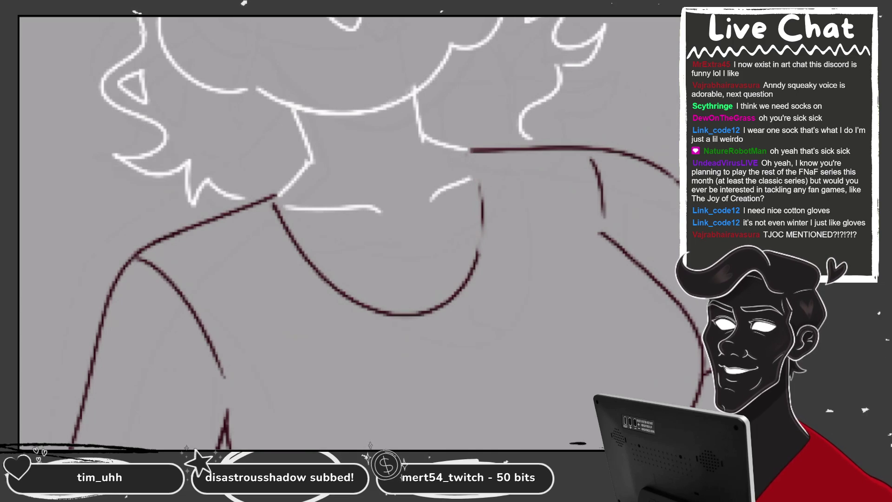
scroll(349, 232, "down", 2)
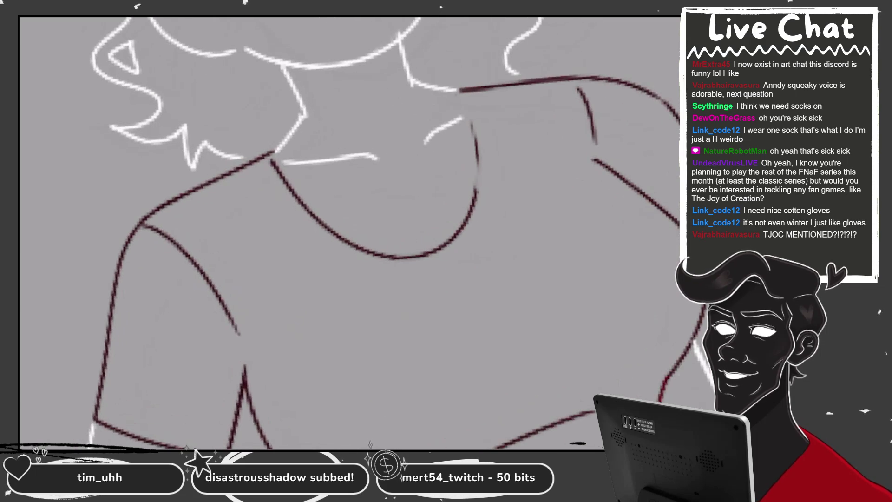
mouse_move(475, 204)
left_mouse_down()
mouse_move(476, 121)
mouse_move(334, 227)
mouse_move(314, 215)
left_mouse_up()
left_click_drag(288, 186, 485, 135)
scroll(569, 236, "up", 2)
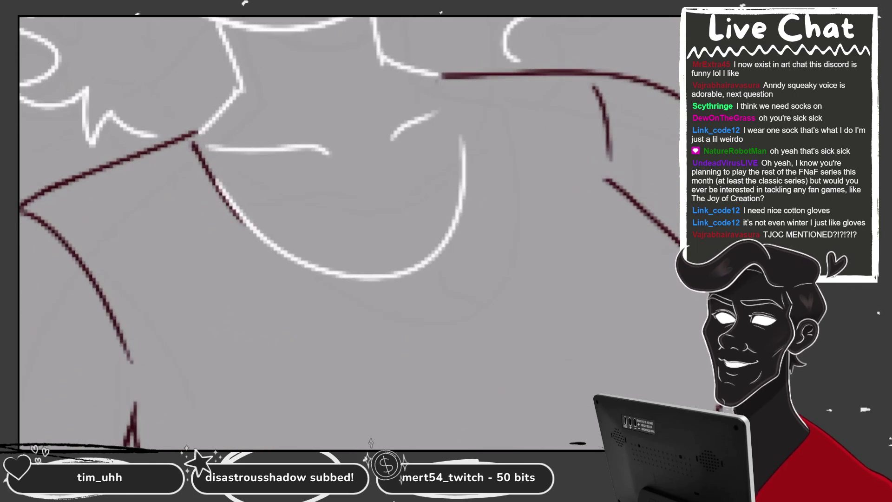
key("ctrl+z")
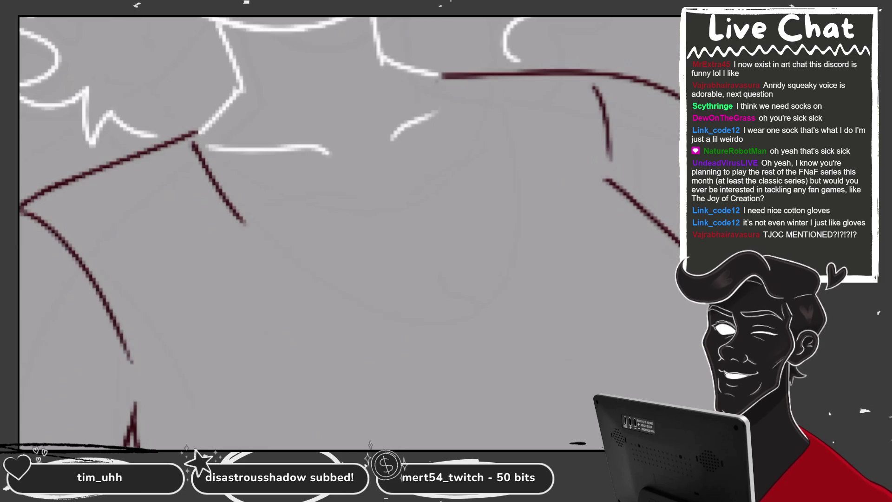
- Draw a new dark red neckline curve, redrawing it until it heads toward the shoulder
key("c")
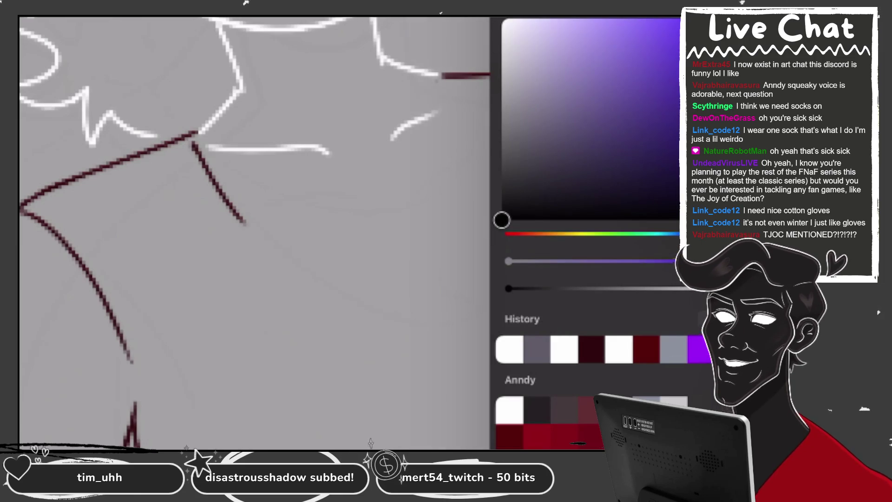
key("c")
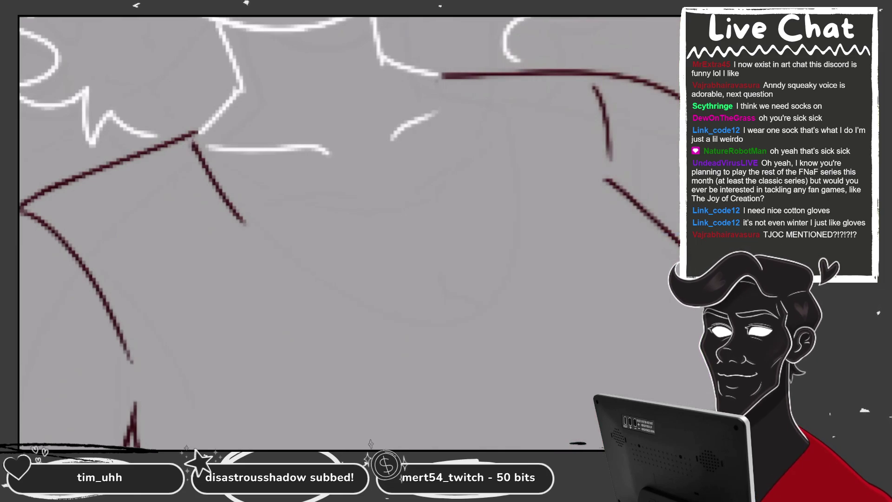
left_click_drag(193, 141, 492, 106)
key("ctrl+z")
mouse_move(192, 134)
left_mouse_down()
mouse_move(445, 282)
mouse_move(474, 128)
left_mouse_up()
key("ctrl+z")
mouse_move(192, 134)
left_mouse_down()
mouse_move(470, 96)
mouse_move(453, 74)
left_mouse_up()
scroll(348, 233, "up", 2)
key("ctrl+z")
- Extend the upper neckline to the shoulder line and add white highlight strokes below the neck
left_click_drag(479, 134, 434, 79)
left_click_drag(499, 165, 469, 120)
key("ctrl+z")
left_click_drag(495, 161, 439, 77)
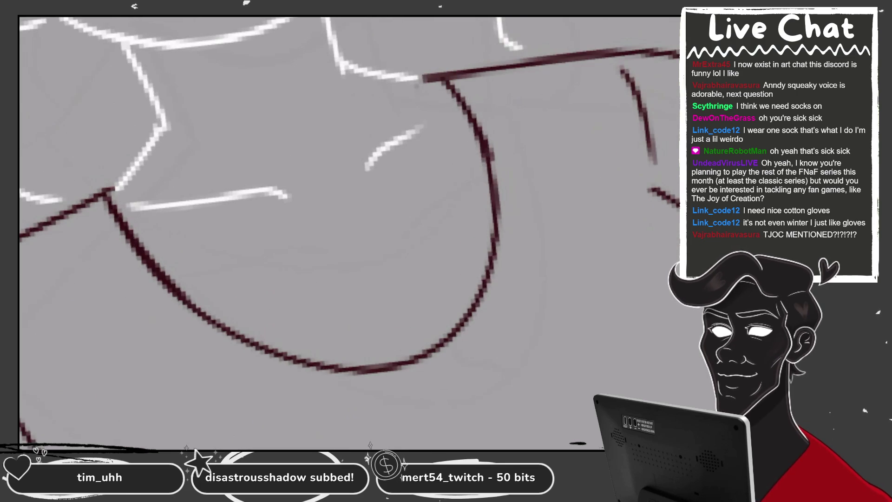
left_click_drag(390, 144, 470, 105)
mouse_move(370, 280)
left_mouse_down()
mouse_move(395, 319)
mouse_move(424, 339)
left_mouse_up()
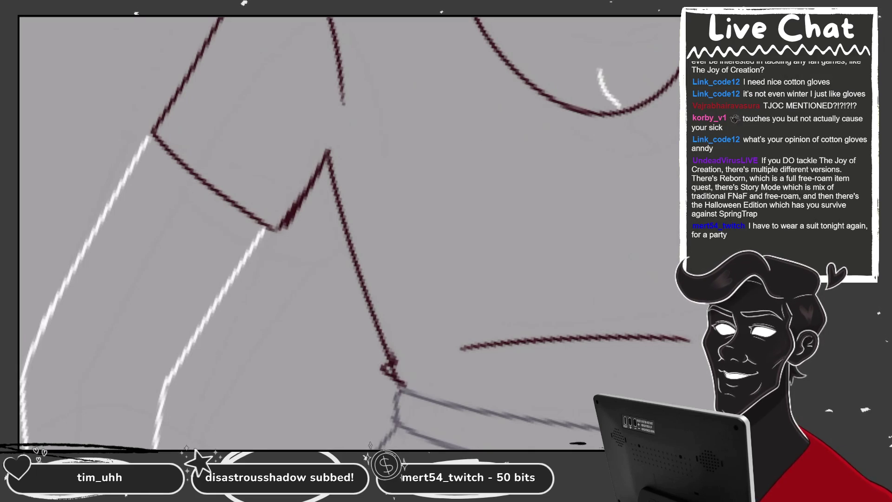
- Redraw the dark red shirt side line down to the hem and reshape its zigzag end near the waistband
key("ctrl+z")
left_click_drag(328, 151, 391, 353)
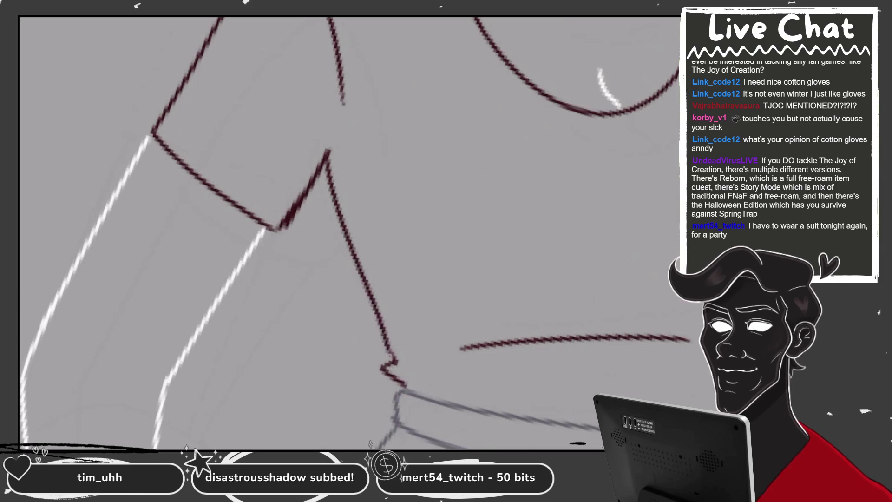
key("ctrl+z")
left_click_drag(327, 151, 393, 355)
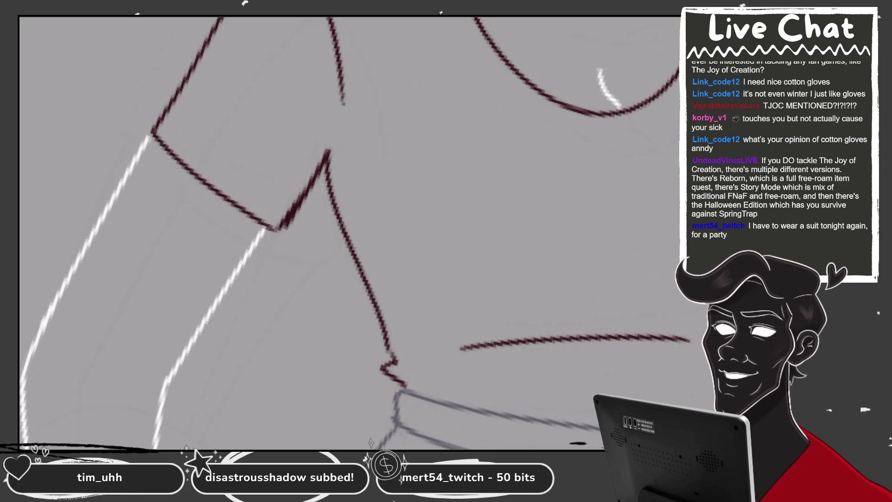
scroll(353, 232, "down", 3)
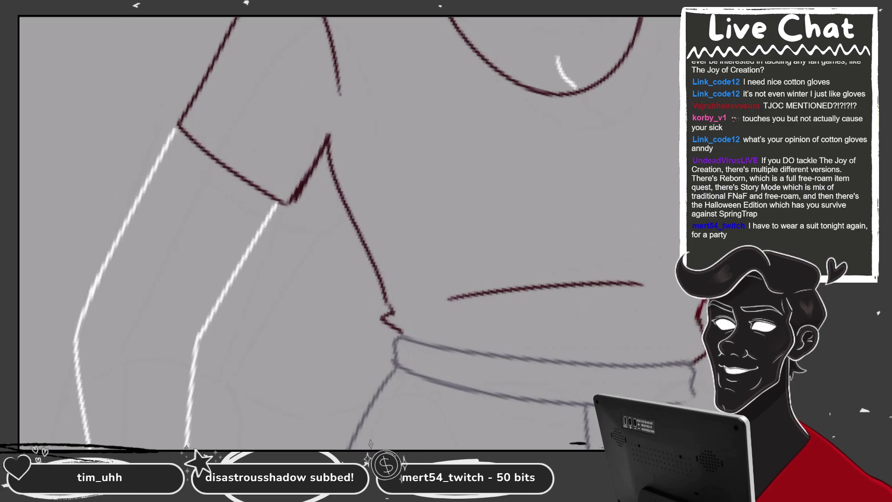
scroll(353, 233, "up", 3)
left_click_drag(377, 232, 408, 284)
scroll(353, 232, "down", 3)
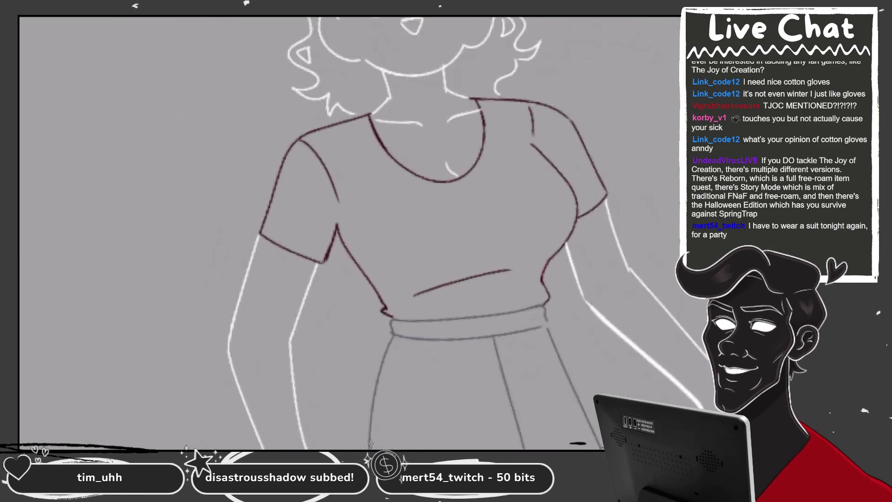
scroll(325, 232, "up", 5)
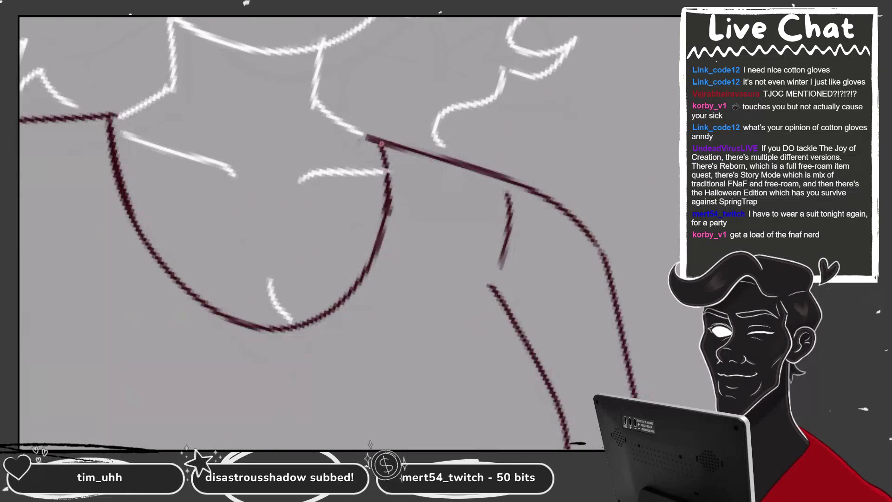
scroll(344, 232, "down", 5)
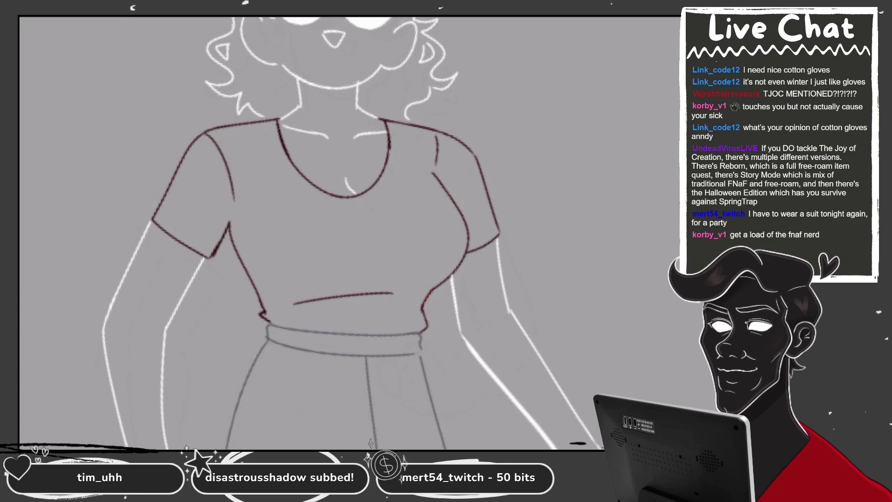
- Erase the dark red zigzag at the shirt's hem
scroll(344, 232, "down", 2)
scroll(344, 233, "left", 3)
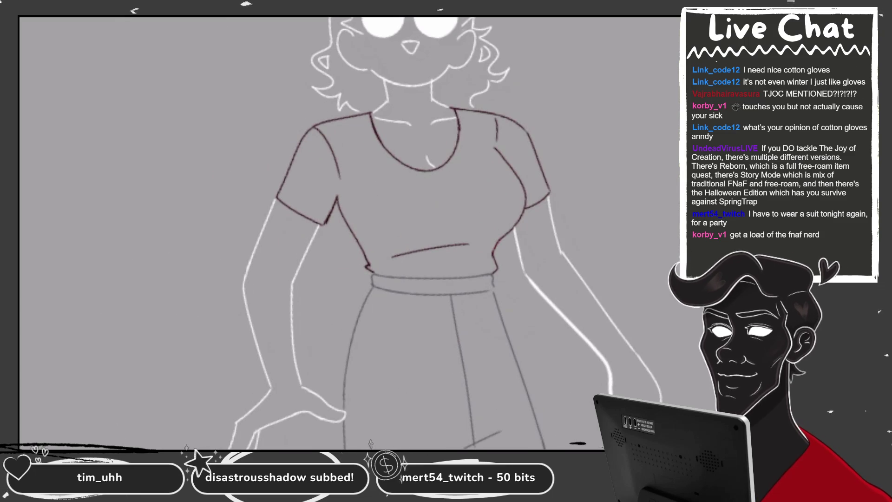
scroll(344, 232, "down", 1)
scroll(343, 232, "left", 3)
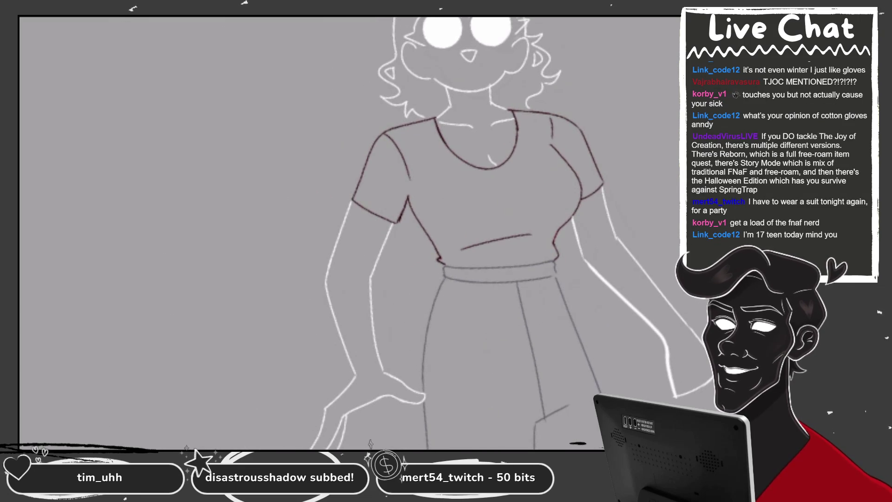
scroll(343, 233, "down", 2)
scroll(344, 232, "left", 2)
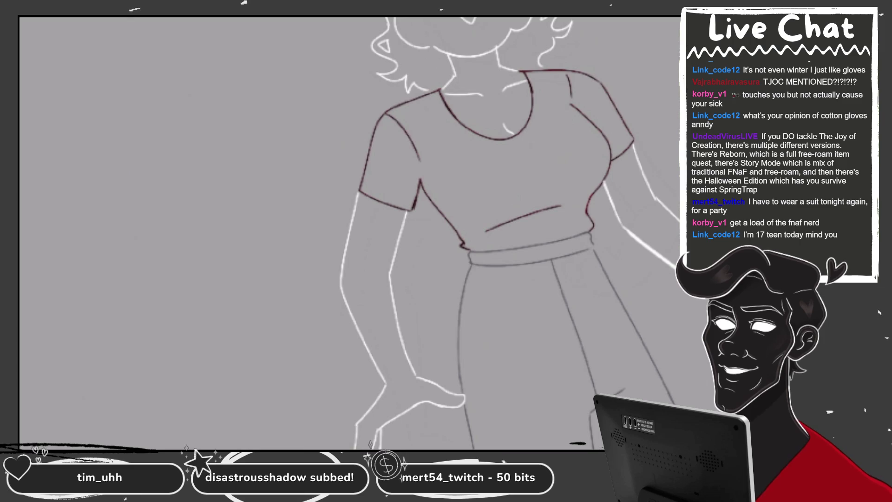
scroll(484, 236, "up", 2)
scroll(484, 236, "up", 2)
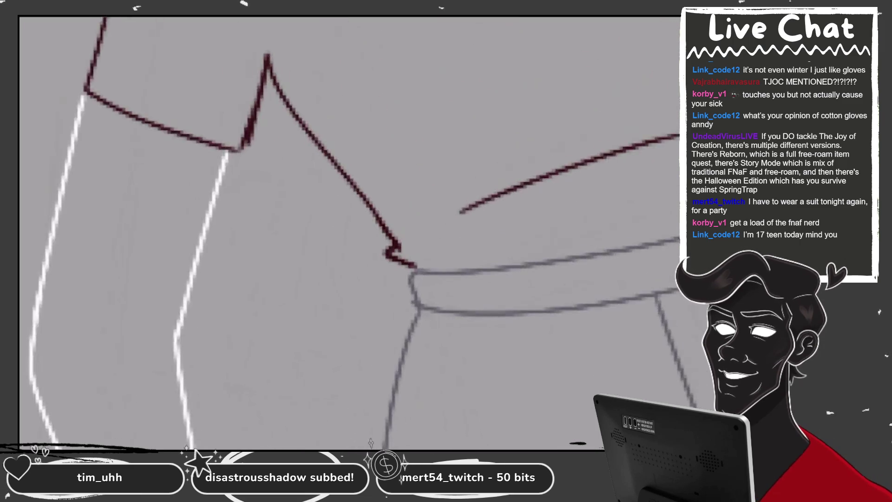
scroll(484, 236, "up", 2)
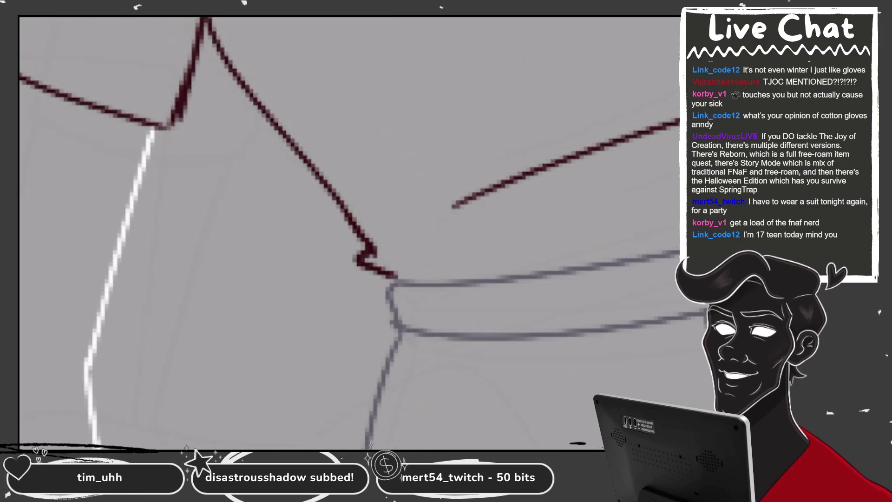
scroll(349, 232, "down", 2)
scroll(349, 232, "down", 2)
scroll(349, 232, "down", 1)
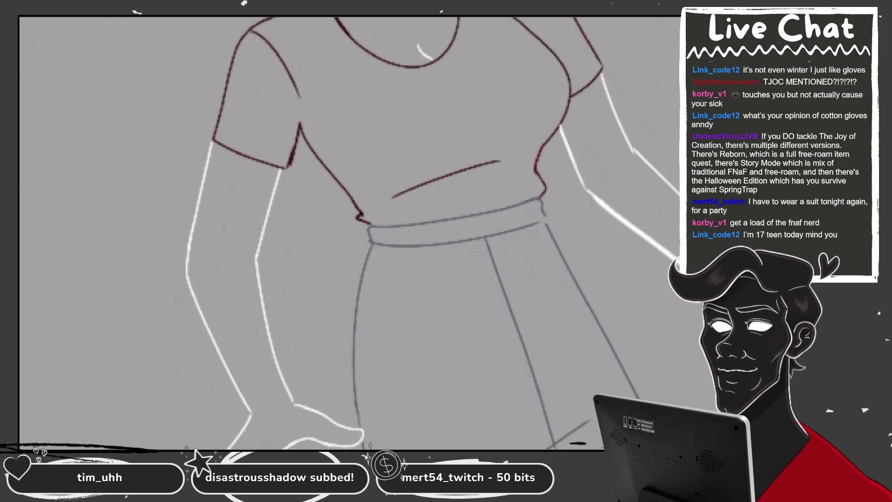
scroll(348, 232, "up", 1)
scroll(363, 279, "up", 1)
scroll(362, 279, "up", 1)
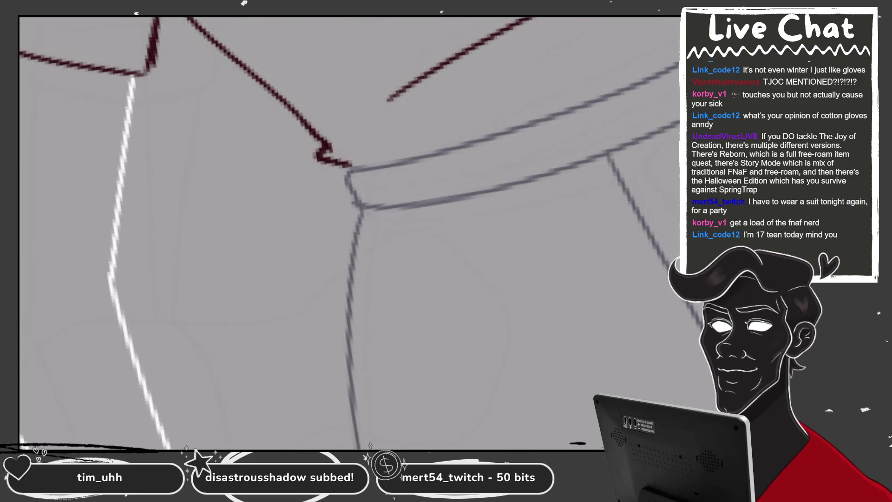
left_click_drag(321, 146, 352, 166)
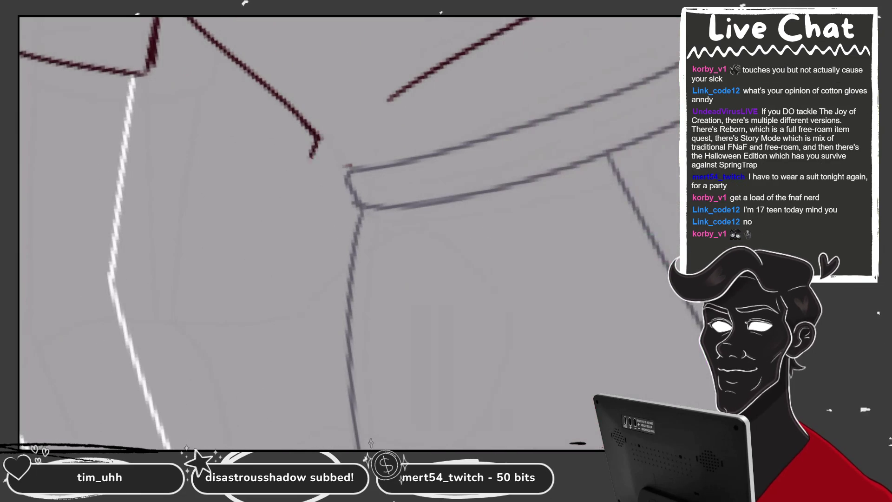
- Redraw the right side of the dark red neckline
scroll(349, 232, "down", 3)
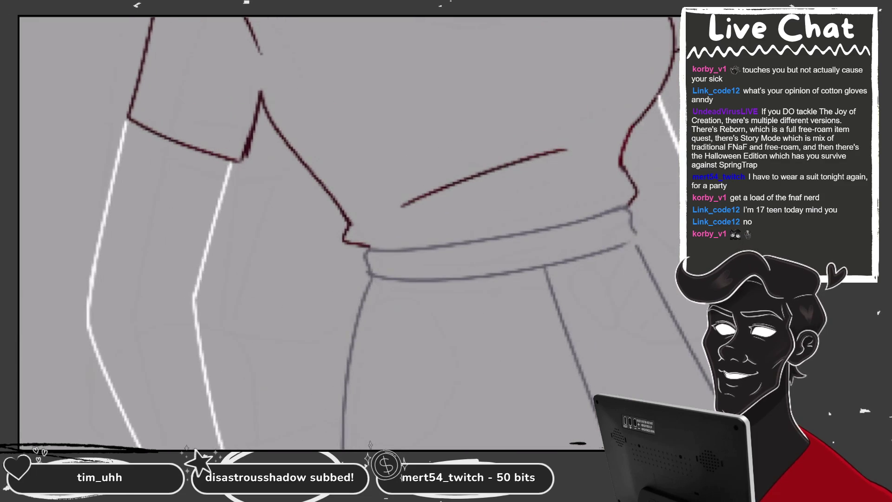
scroll(367, 260, "down", 2)
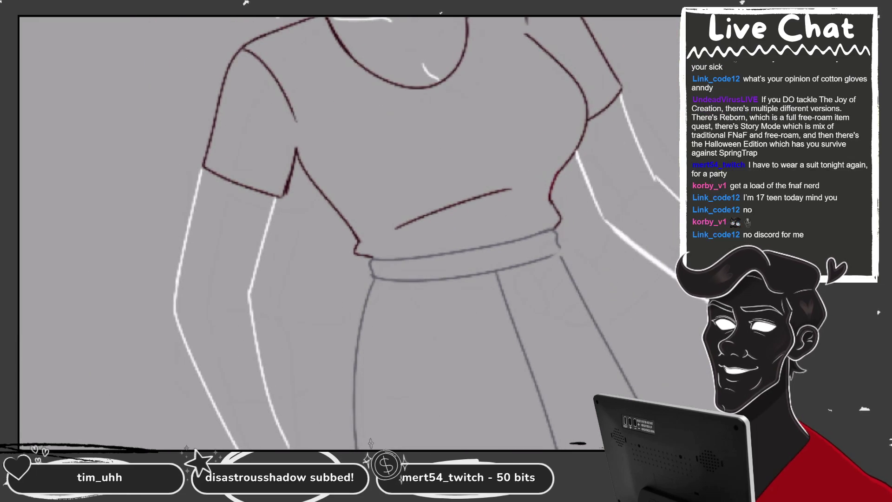
scroll(348, 232, "down", 2)
scroll(348, 209, "up", 3)
scroll(348, 209, "up", 2)
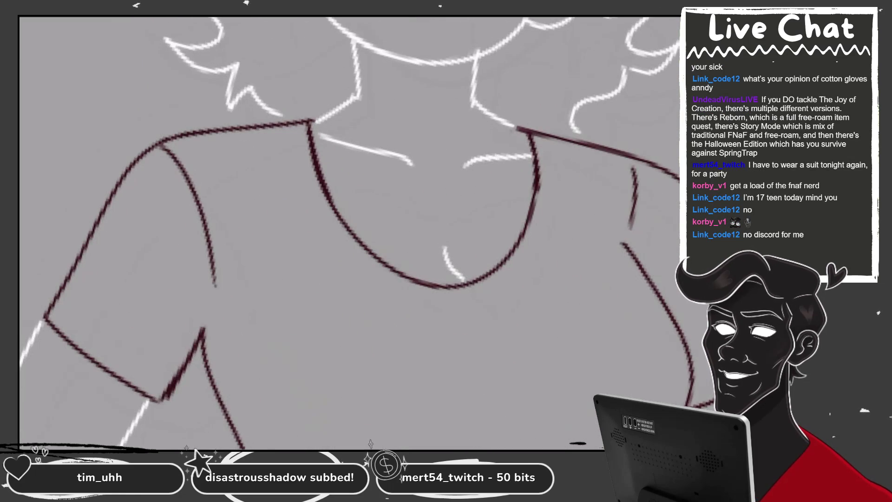
key("ctrl+z")
key("ctrl+z")
left_click_drag(539, 135, 527, 233)
- Erase the short stray end of the collar line
scroll(348, 232, "down", 3)
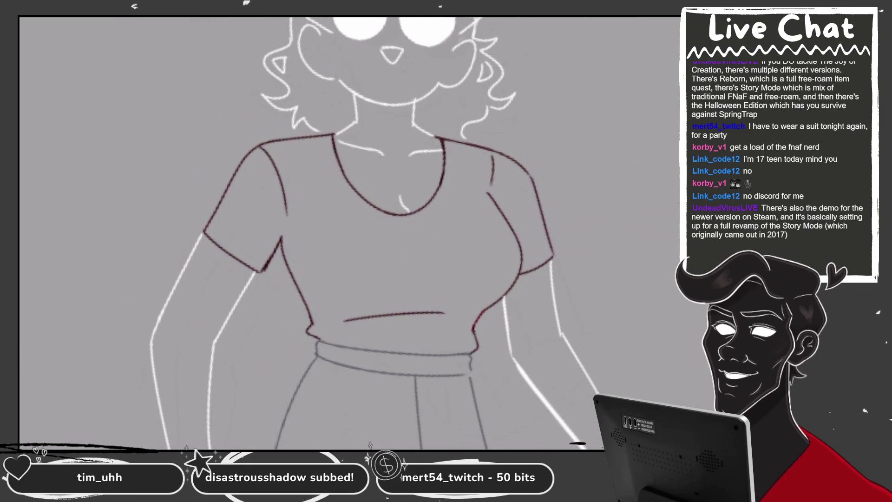
scroll(441, 158, "up", 3)
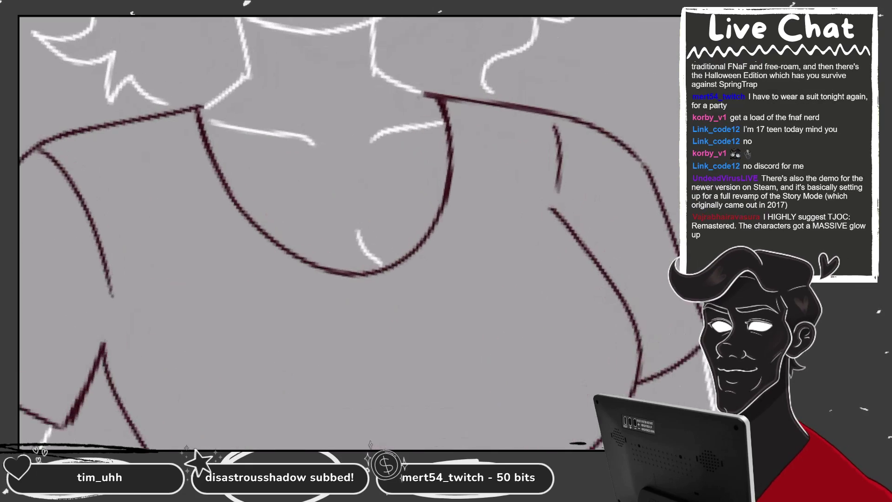
left_click(425, 94)
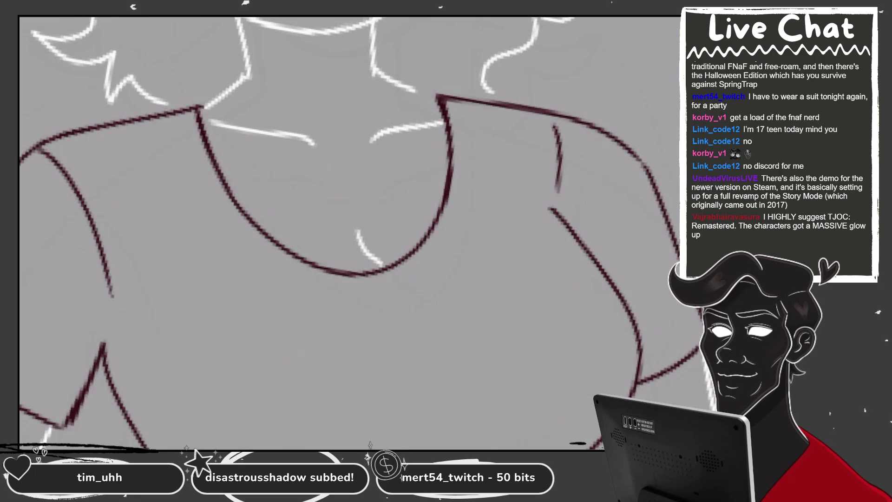
scroll(356, 69, "up", 2)
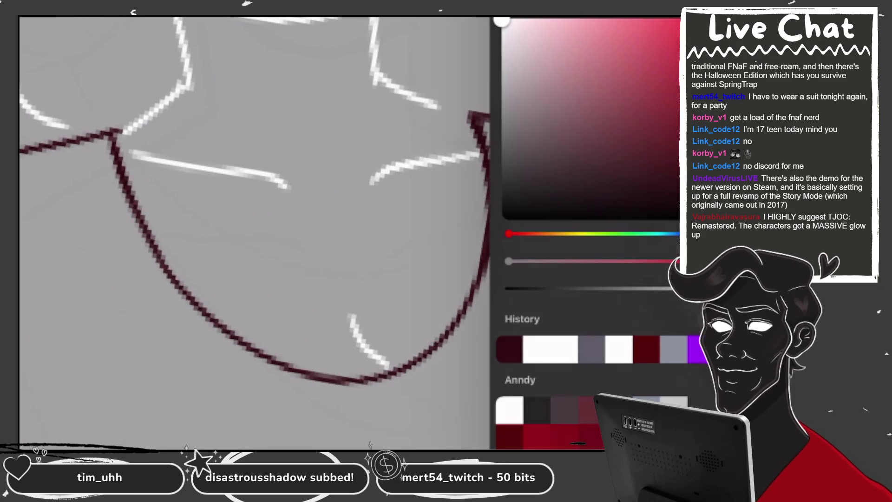
- Draw a stroke along the neckline and join the neck line down to its corner
scroll(325, 185, "up", 2)
left_click_drag(469, 128, 394, 178)
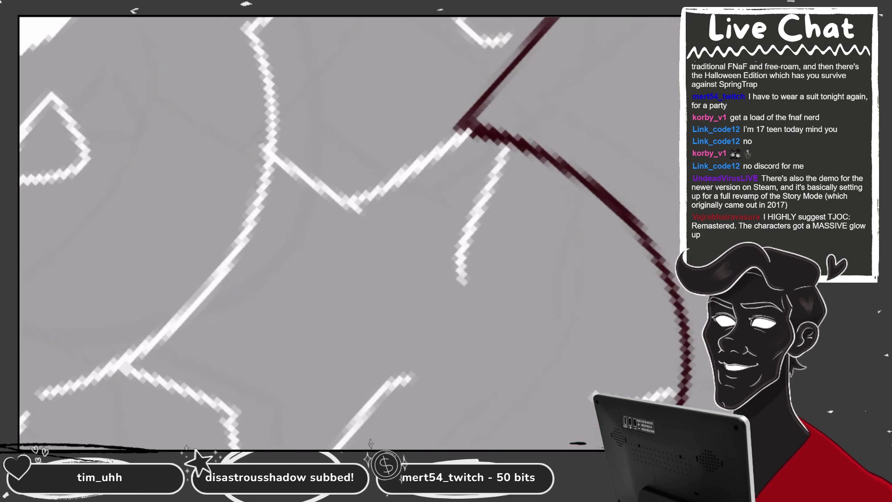
scroll(348, 233, "down", 5)
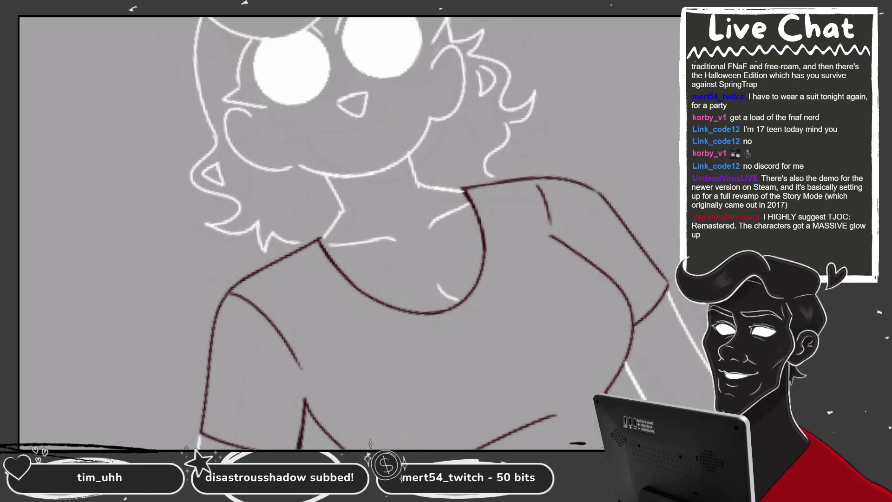
scroll(348, 233, "down", 2)
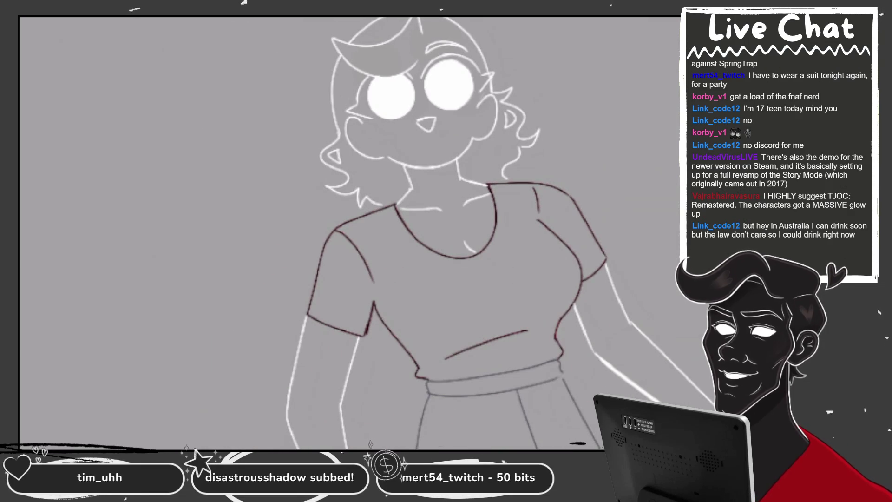
scroll(388, 211, "up", 3)
scroll(388, 211, "up", 3)
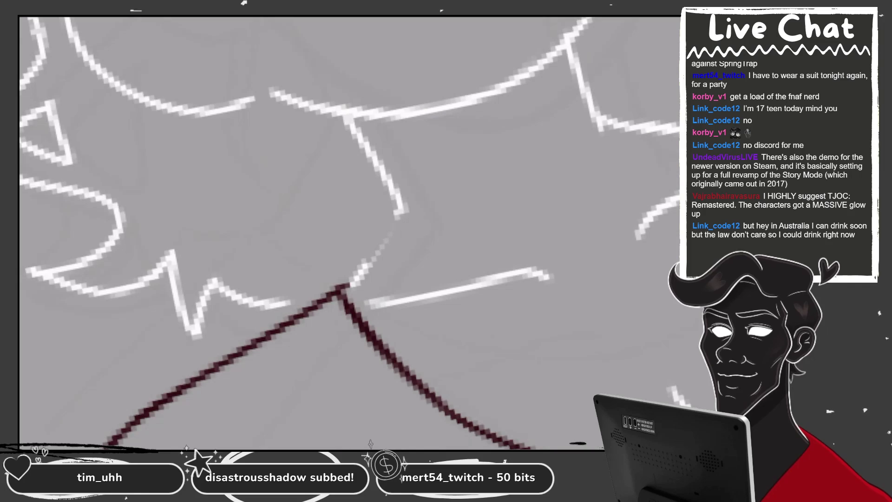
left_click_drag(400, 210, 346, 289)
scroll(378, 232, "up", 1)
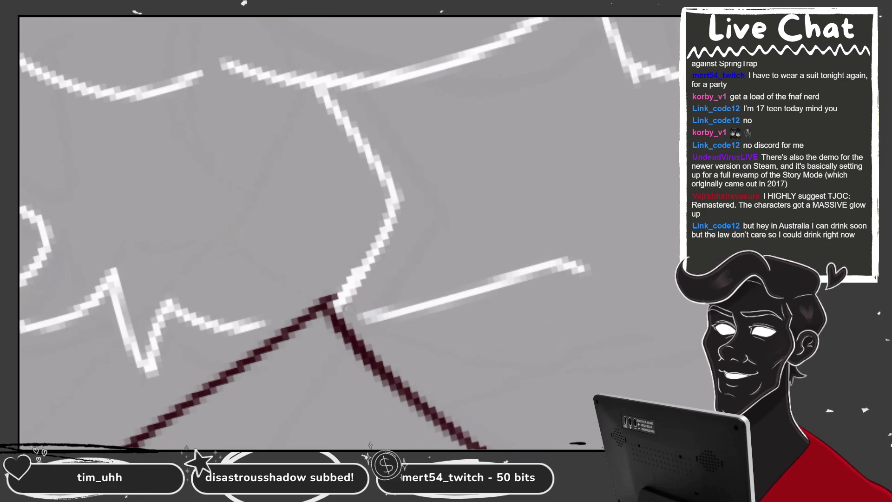
scroll(355, 250, "down", 2)
scroll(353, 232, "down", 2)
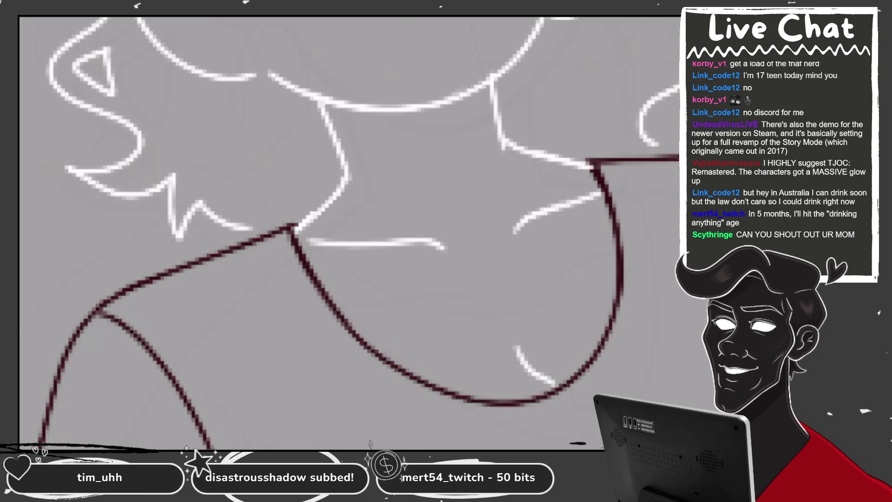
scroll(407, 186, "down", 2)
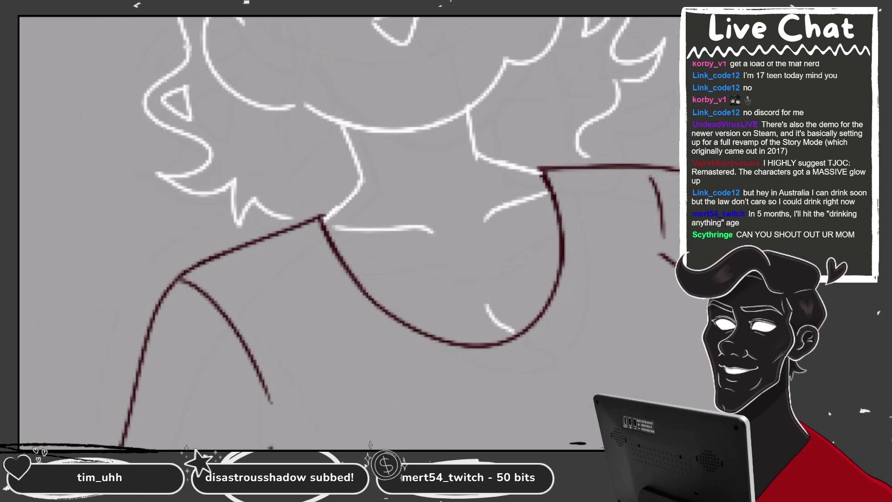
scroll(407, 232, "down", 3)
scroll(407, 233, "down", 3)
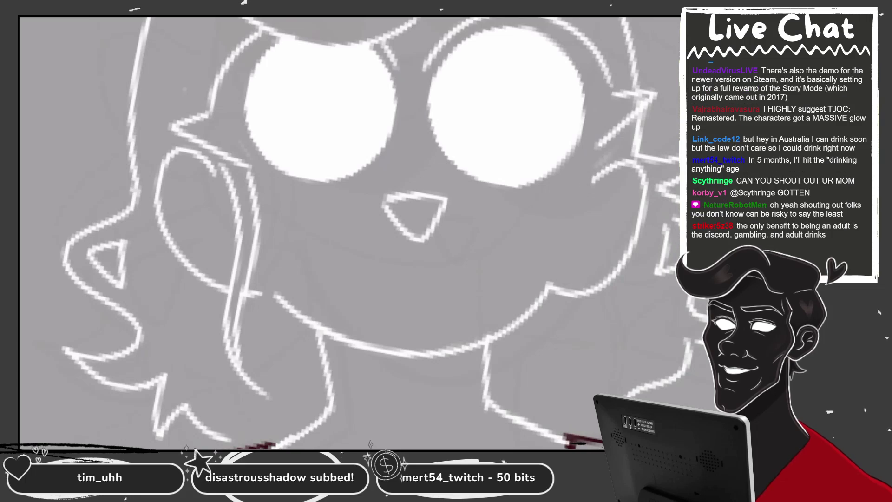
- Erase a short piece of line on the face and draw a long outline down its right side
mouse_move(558, 290)
left_mouse_down()
mouse_move(552, 287)
mouse_move(561, 289)
left_mouse_up()
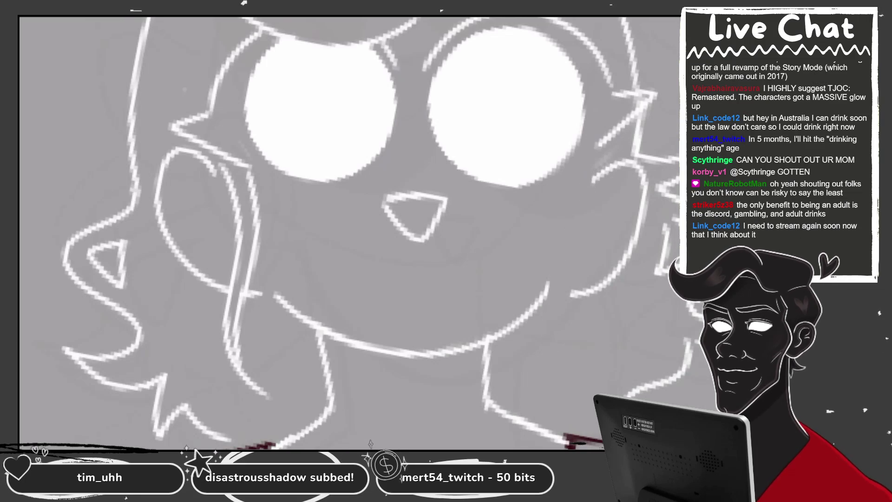
left_click_drag(602, 152, 550, 395)
key("ctrl+z")
left_click_drag(602, 151, 573, 371)
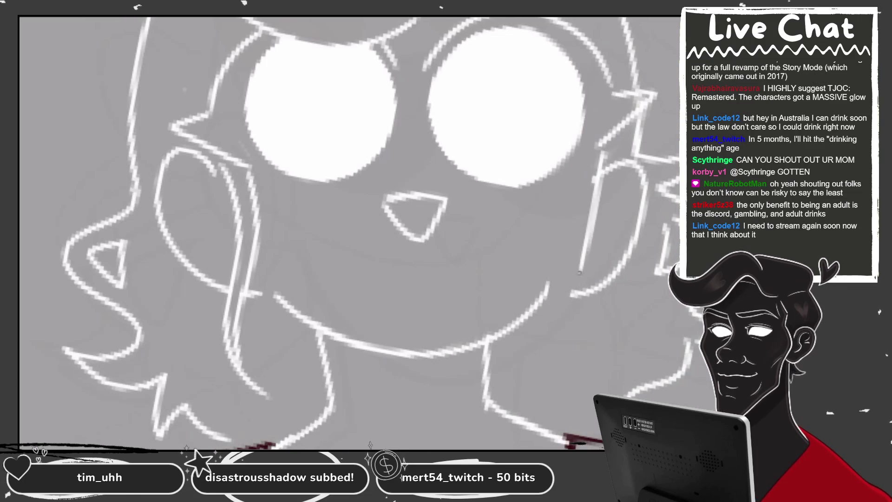
left_click_drag(576, 218, 558, 372)
scroll(349, 233, "up", 3)
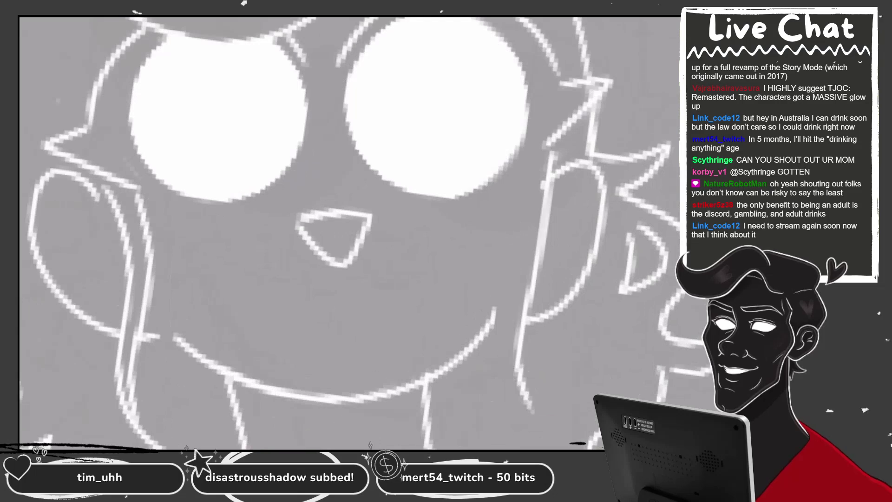
- Add further outline strokes along the face's right side, cleanly redrawing the lower-right stroke
left_click_drag(552, 145, 466, 369)
key("ctrl+z")
left_click_drag(552, 141, 468, 355)
left_click_drag(560, 154, 508, 420)
left_click_drag(513, 309, 508, 418)
scroll(348, 232, "down", 3)
key("ctrl+z")
left_click_drag(503, 269, 520, 355)
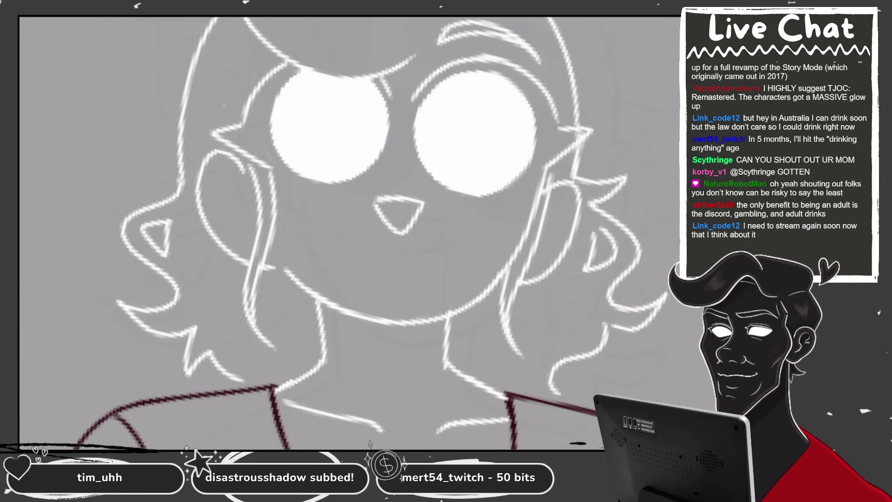
scroll(492, 158, "down", 2)
scroll(492, 158, "down", 1)
scroll(493, 158, "down", 3)
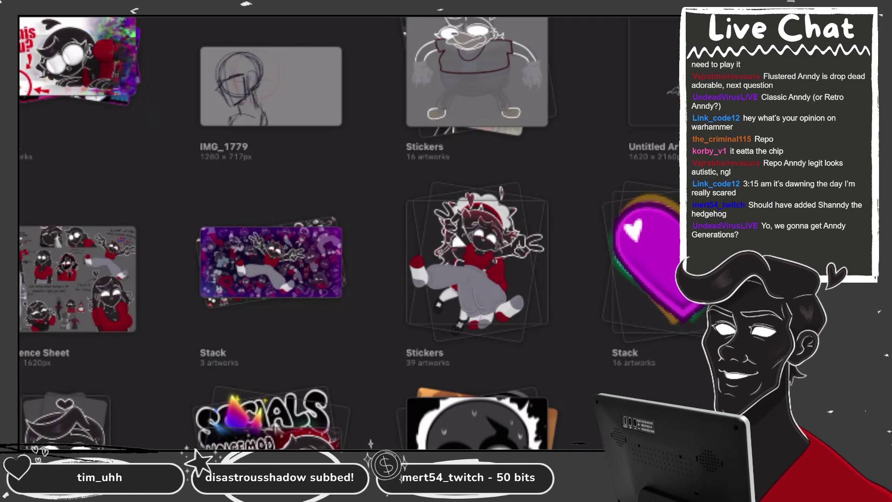
- Browse the gallery and open the girl figure sketch full-canvas
scroll(348, 233, "up", 5)
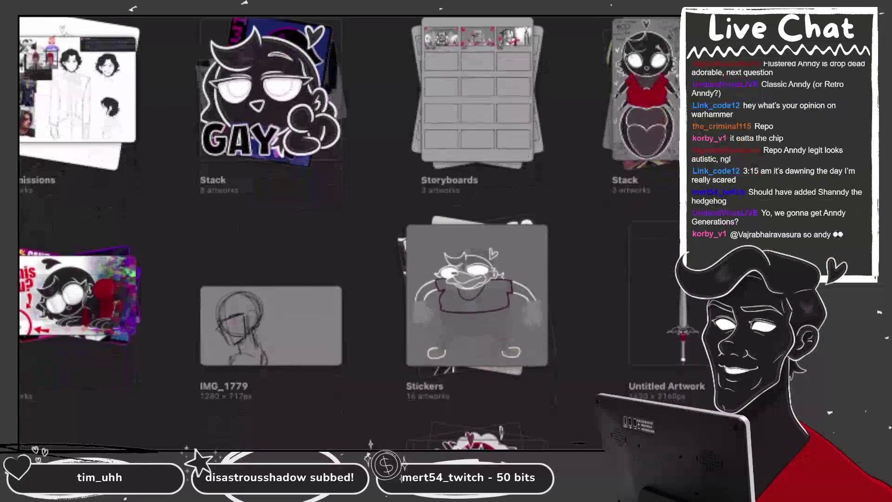
scroll(348, 232, "down", 1)
scroll(348, 232, "down", 6)
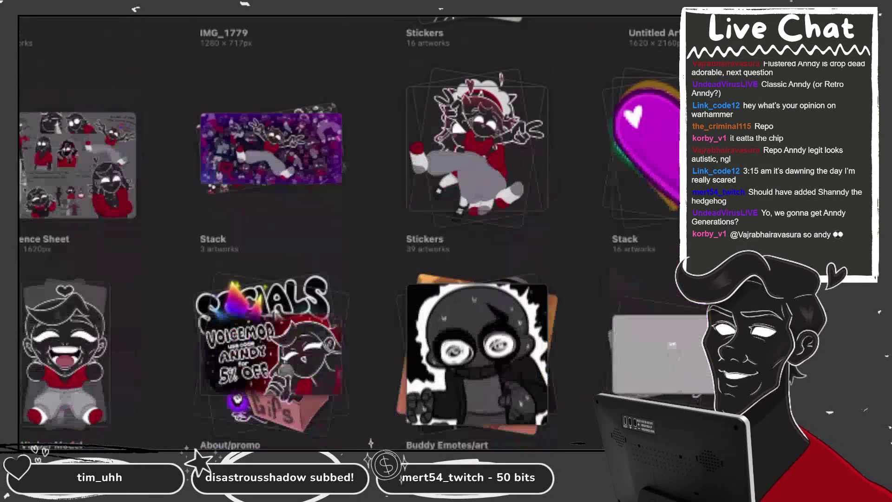
scroll(348, 233, "down", 4)
scroll(348, 232, "up", 7)
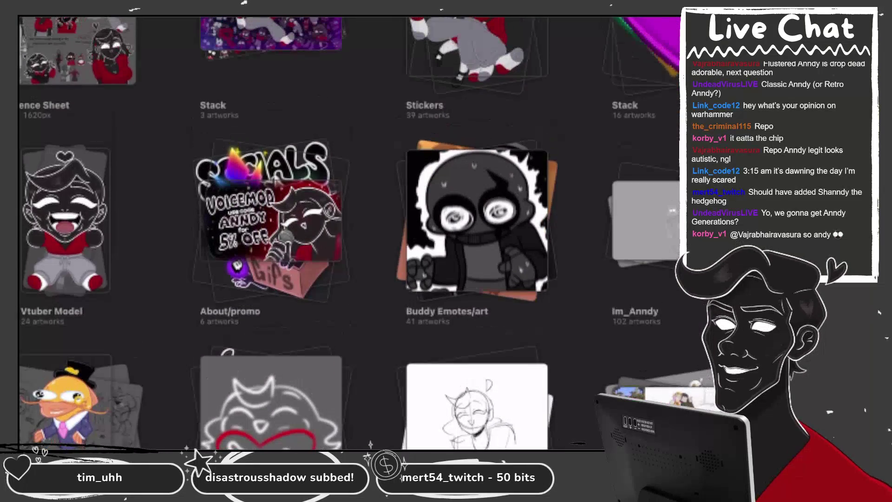
scroll(348, 232, "up", 4)
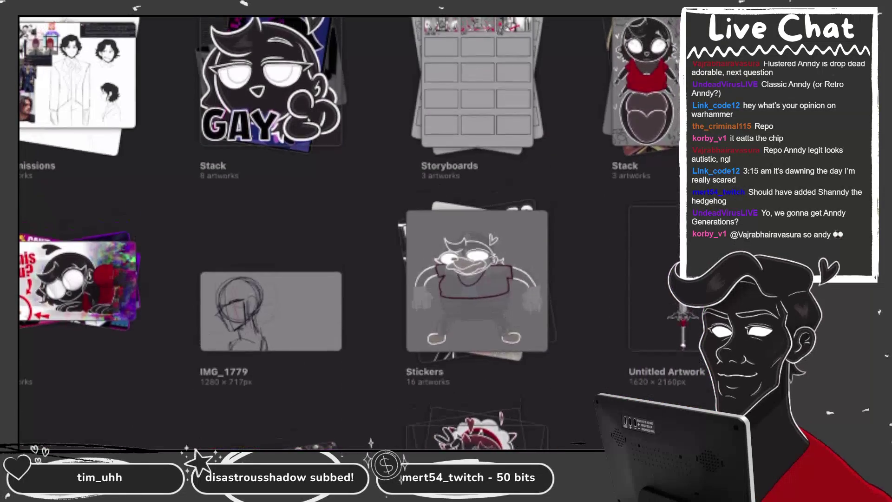
scroll(348, 233, "down", 4)
scroll(348, 233, "down", 7)
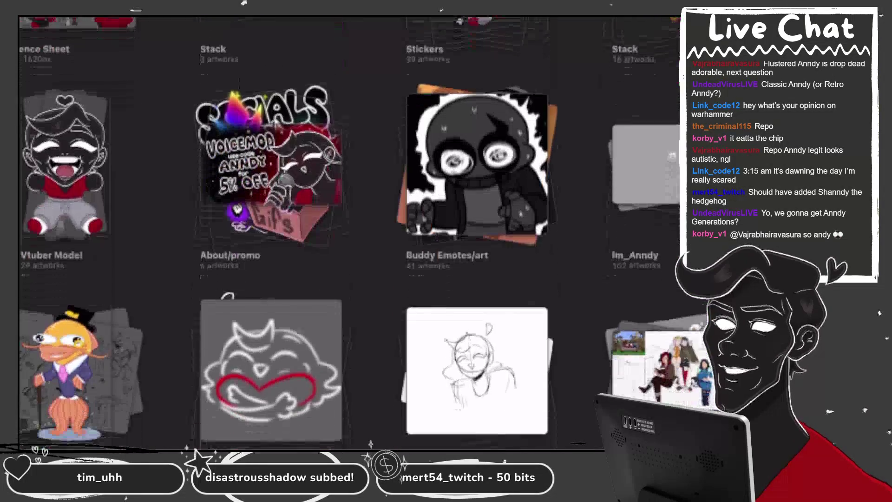
scroll(349, 232, "down", 4)
scroll(348, 232, "up", 8)
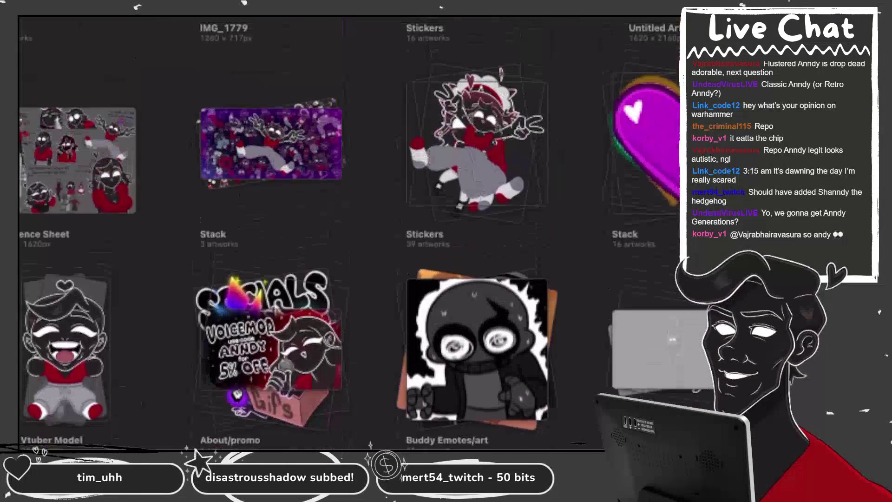
scroll(348, 232, "down", 5)
left_click(268, 309)
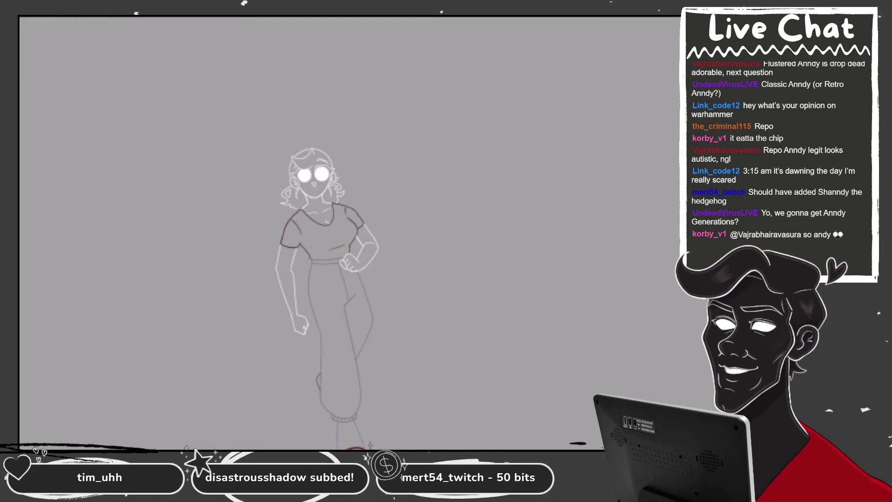
- Open the stack containing IMG_1762 and reopen the girl artwork to continue inking
scroll(353, 279, "up", 2)
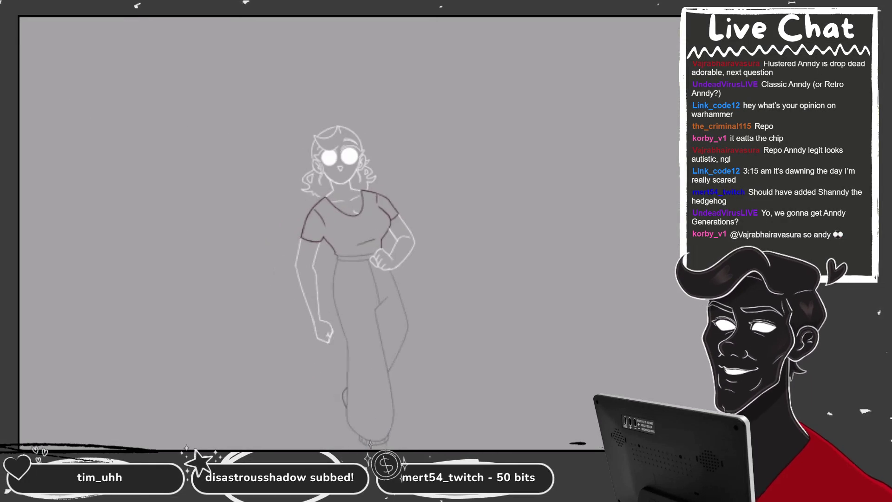
scroll(349, 232, "down", 5)
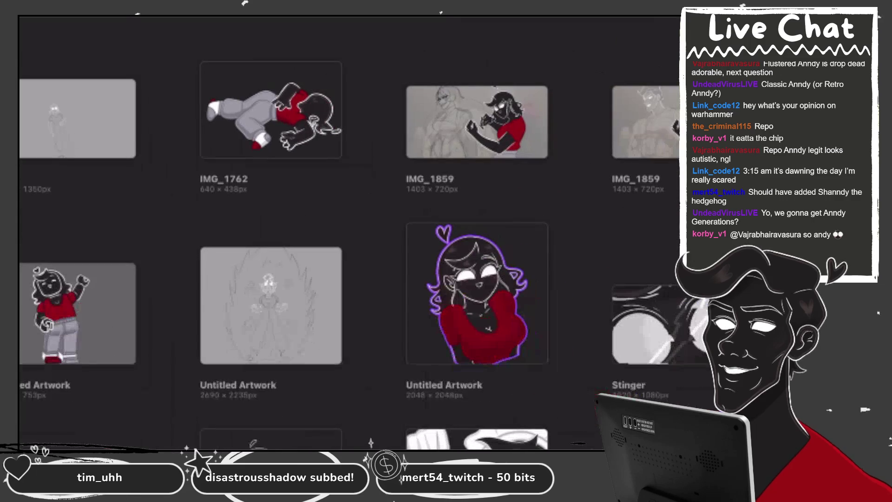
scroll(348, 232, "up", 10)
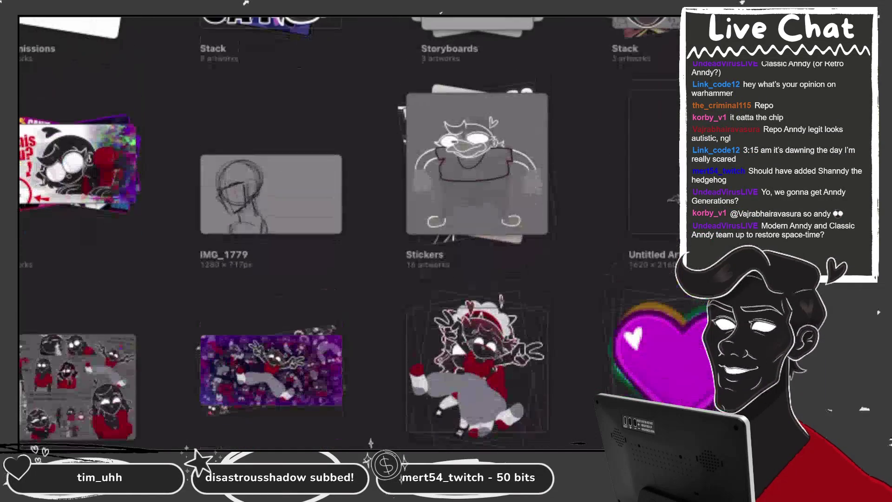
scroll(348, 232, "down", 5)
left_click(645, 213)
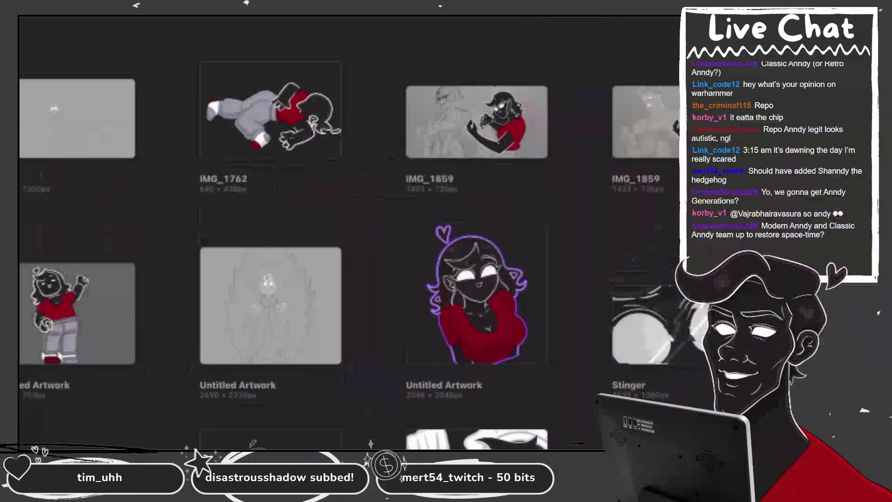
left_click(488, 297)
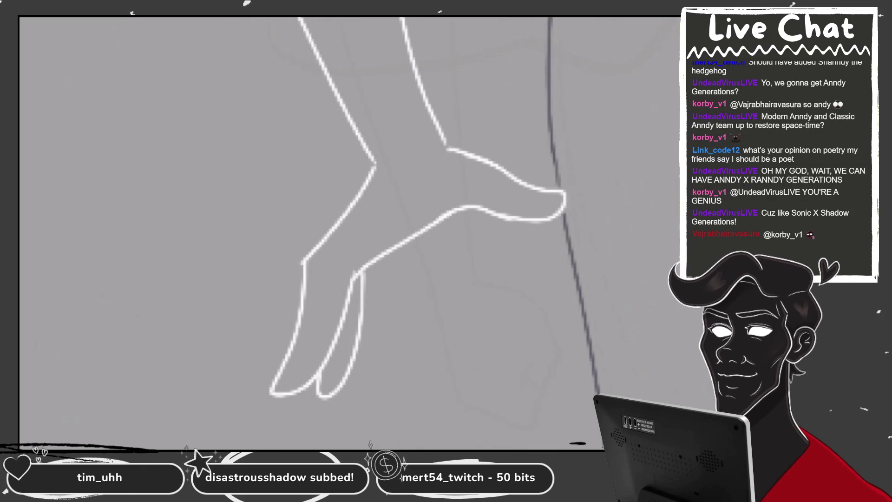
- Trace the hand's lower outline to the wrist and the left and right finger outlines in white
mouse_move(272, 389)
left_mouse_down()
mouse_move(455, 214)
mouse_move(564, 204)
left_mouse_up()
left_click_drag(418, 245, 556, 171)
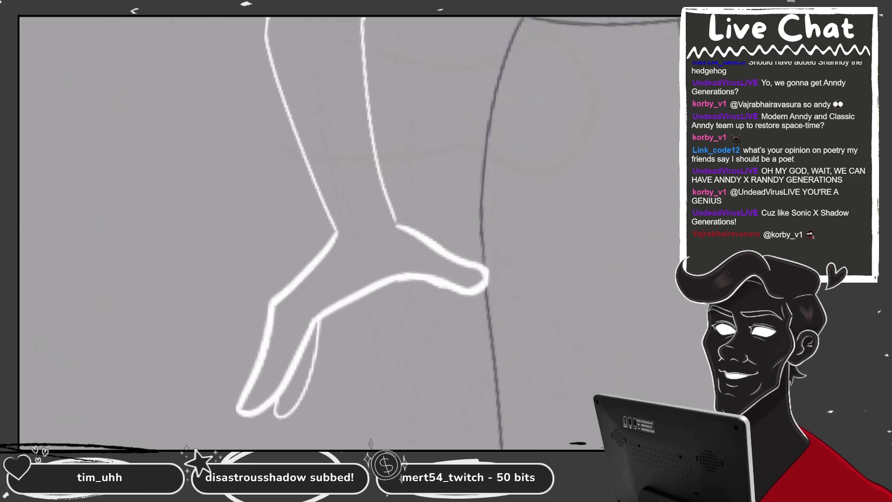
left_click_drag(403, 56, 370, 185)
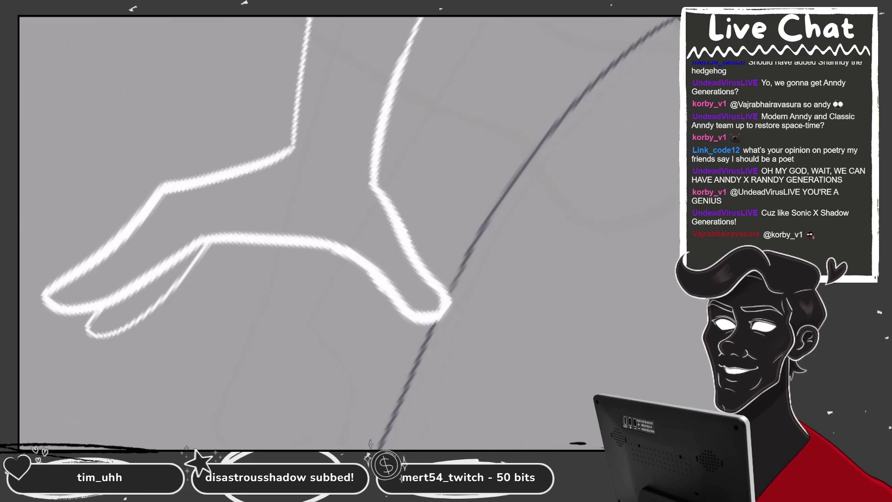
left_click_drag(308, 19, 288, 195)
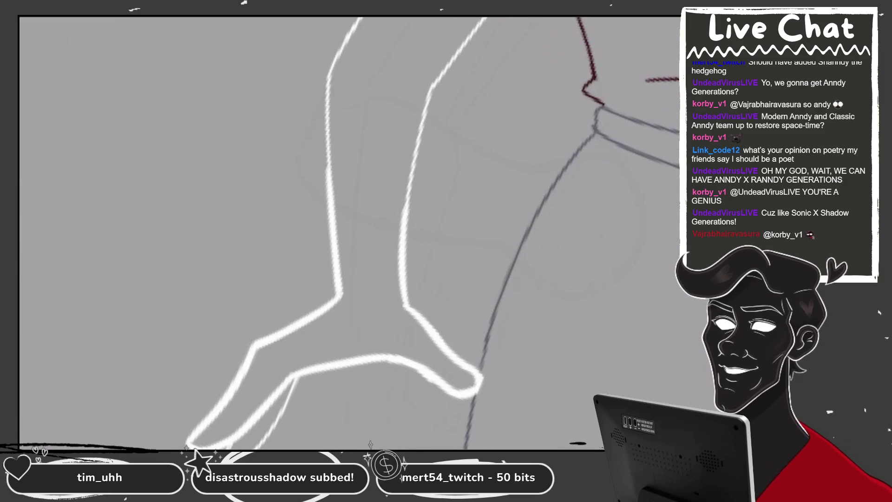
left_click_drag(329, 103, 325, 184)
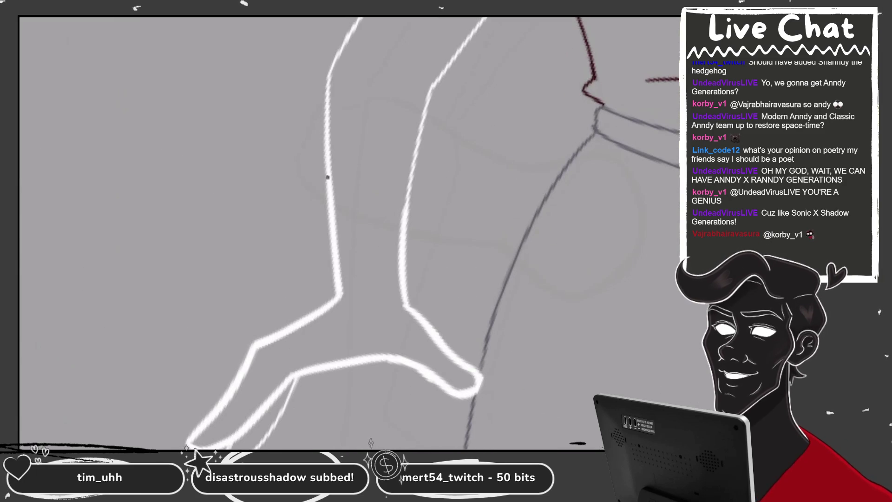
left_click_drag(430, 101, 406, 248)
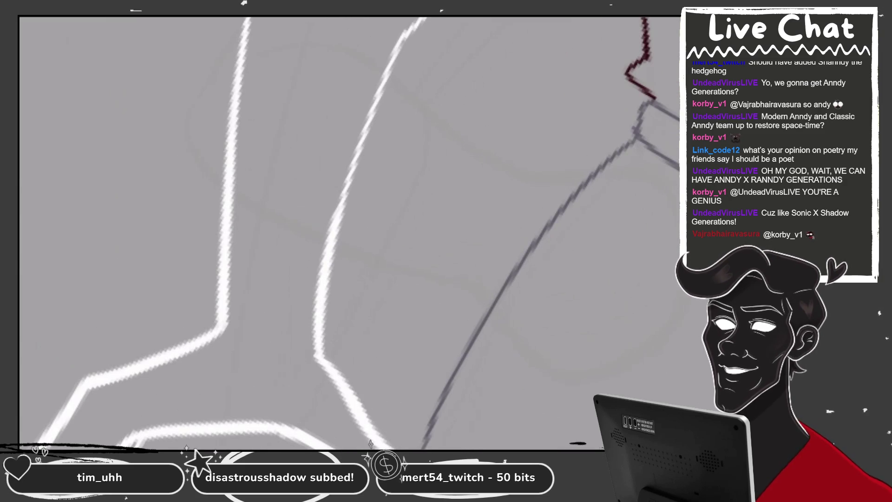
left_click_drag(402, 43, 334, 214)
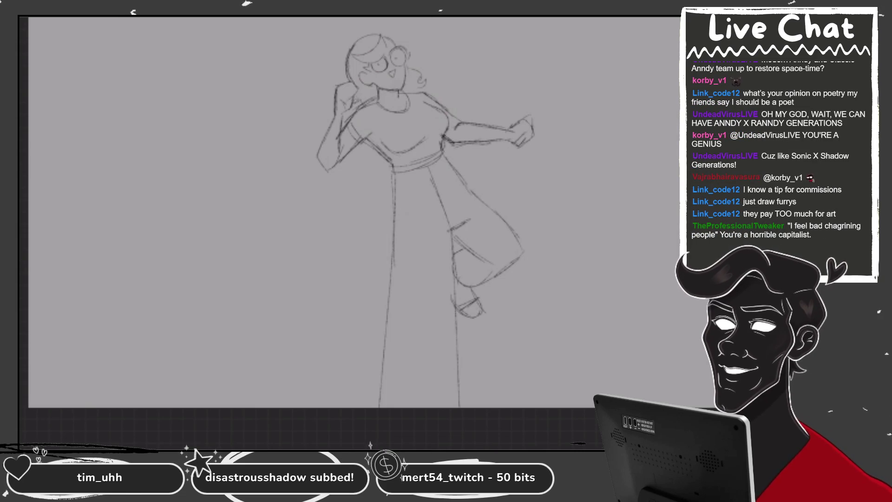
- Make empty Layer 49 the inking layer and lower the sketch layer's opacity
scroll(353, 209, "up", 5)
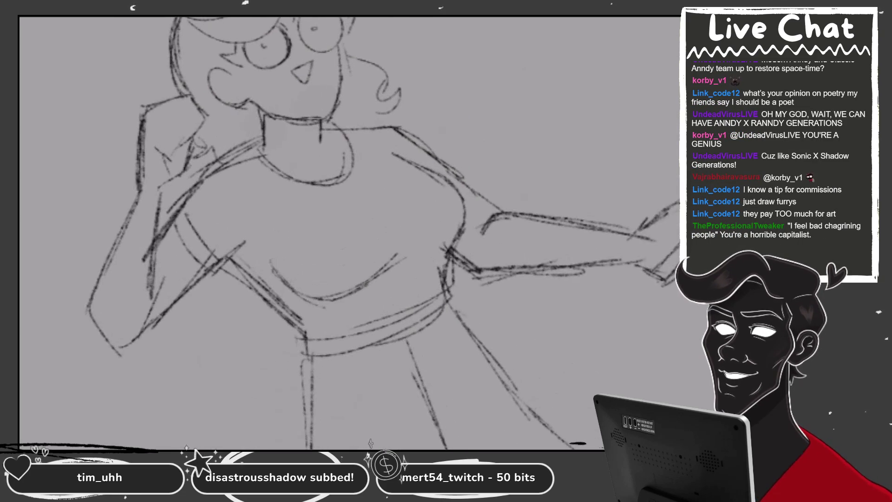
left_click(609, 273)
left_click(613, 299)
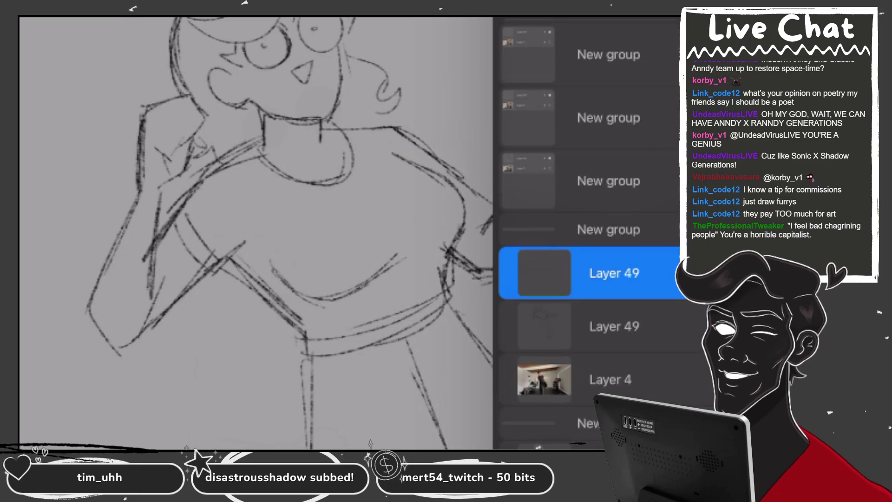
left_click(669, 273)
left_click_drag(592, 230, 578, 230)
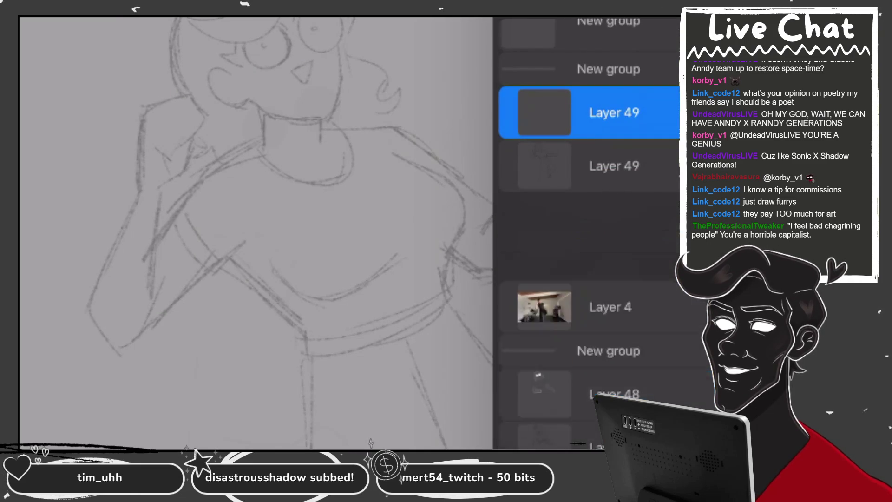
- Ink the hair bang's curve and the left eye's outline in white
scroll(325, 185, "up", 3)
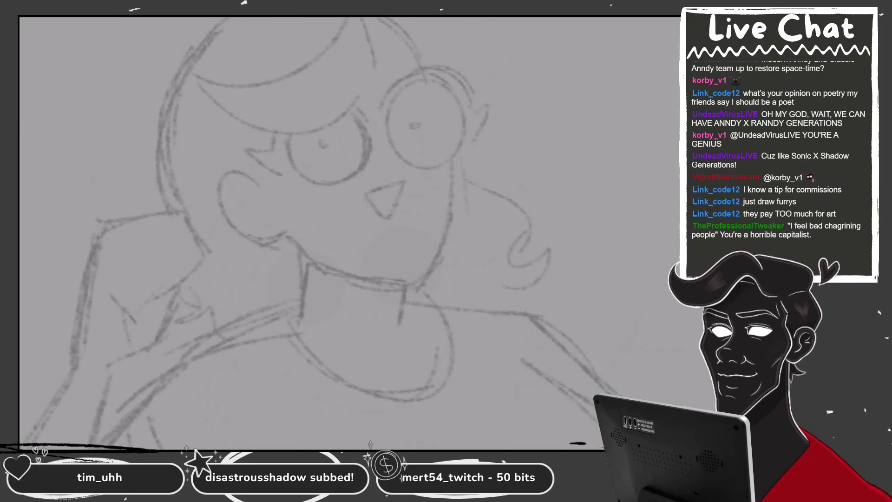
scroll(326, 232, "up", 2)
scroll(325, 232, "down", 1)
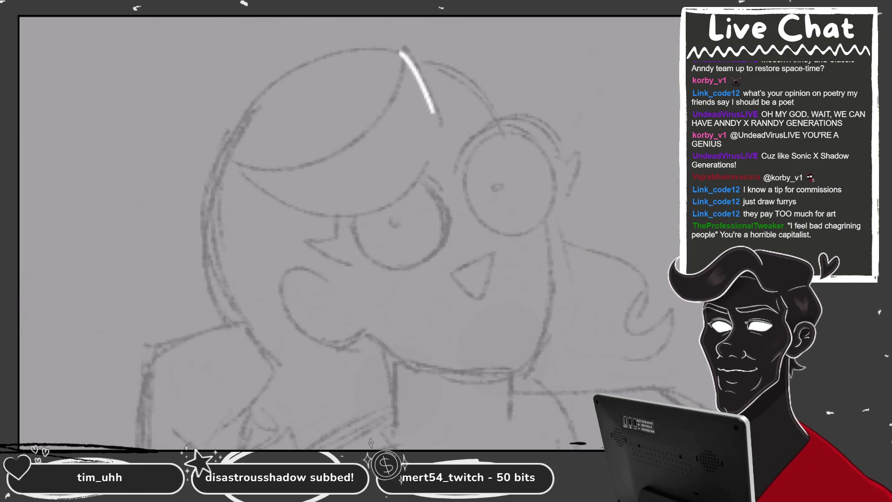
left_click_drag(406, 46, 239, 171)
scroll(325, 209, "up", 2)
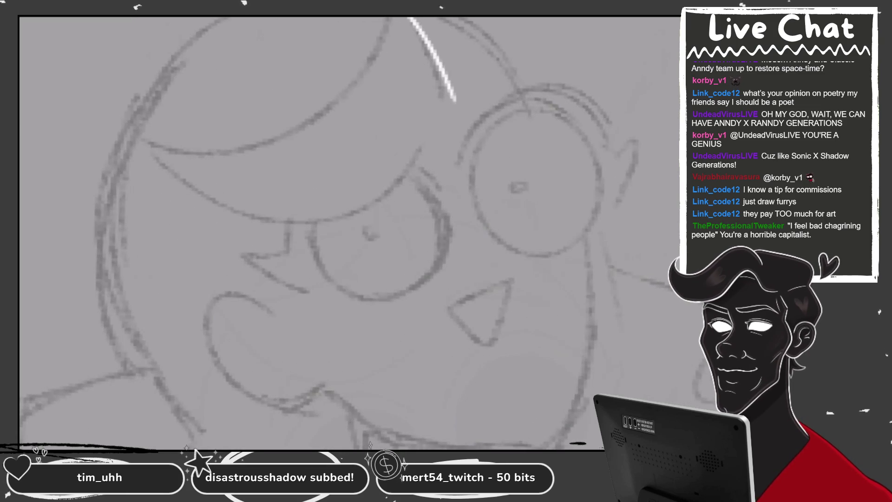
left_click_drag(453, 100, 172, 140)
scroll(325, 209, "up", 2)
mouse_move(277, 171)
left_mouse_down()
mouse_move(423, 112)
mouse_move(421, 103)
left_mouse_up()
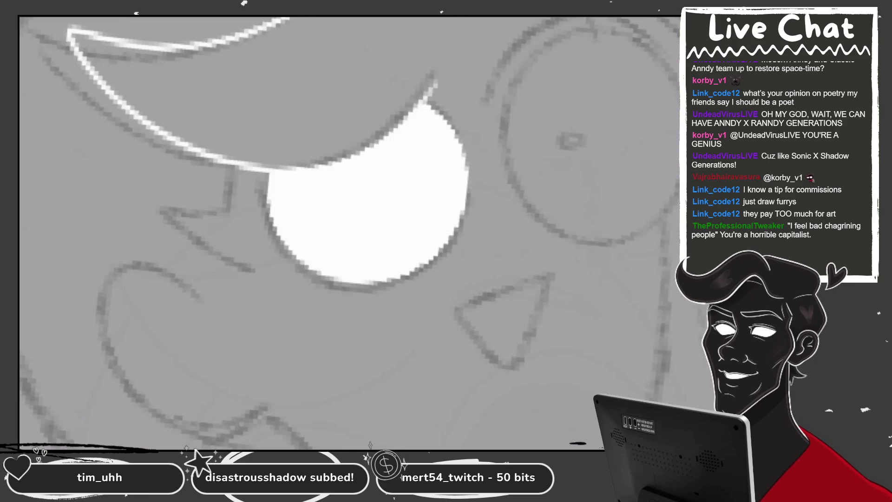
- Redraw the left eye outline as a fitted ellipse and fill it white
scroll(349, 209, "down", 1)
key("ctrl+z")
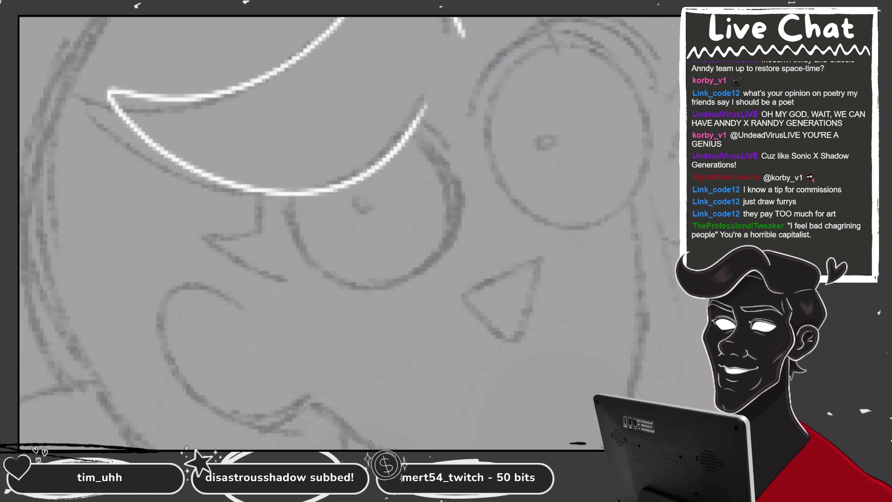
left_click_drag(274, 195, 424, 122)
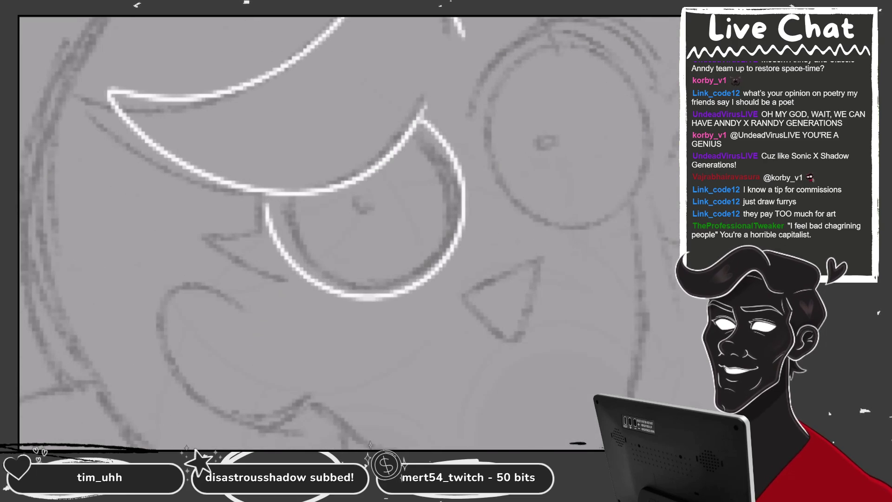
left_click_drag(292, 128, 298, 121)
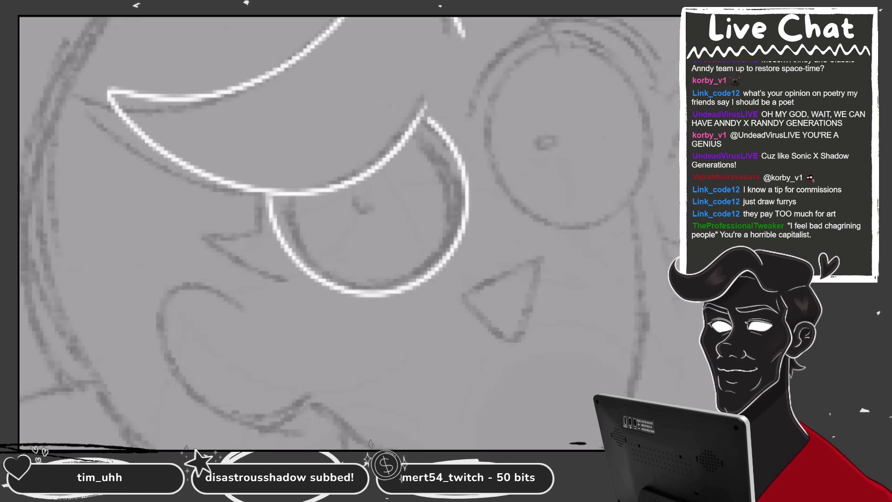
left_click(367, 242)
- Ink the corner mark left of the eye, undoing it and then restoring it
left_click_drag(251, 192, 302, 279)
key("ctrl+z")
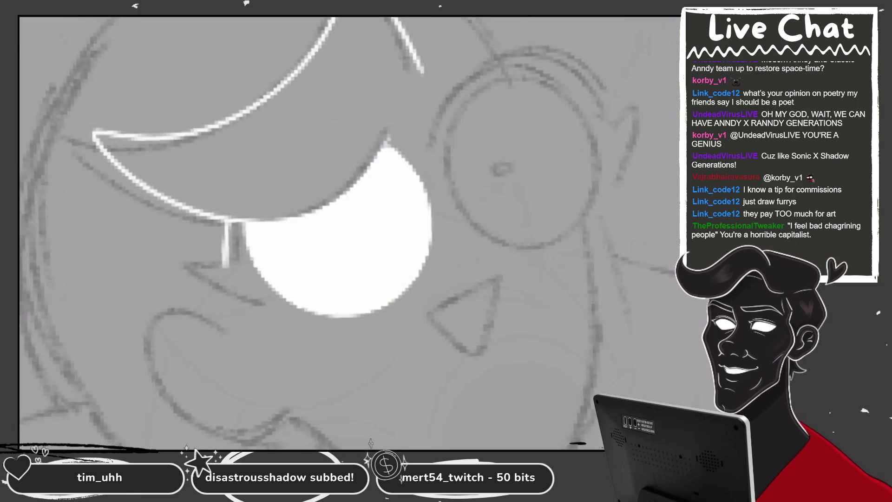
key("ctrl+z")
key("ctrl+y")
key("ctrl+y")
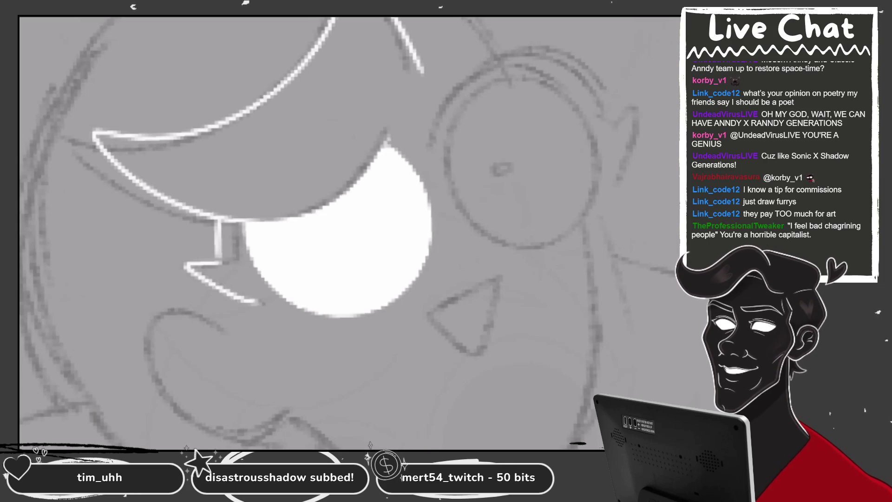
scroll(395, 144, "up", 2)
scroll(394, 144, "up", 2)
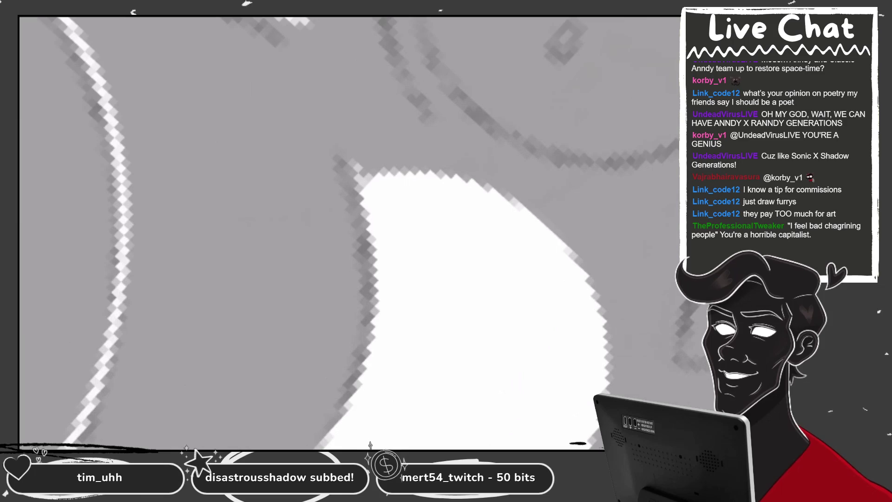
scroll(349, 232, "down", 3)
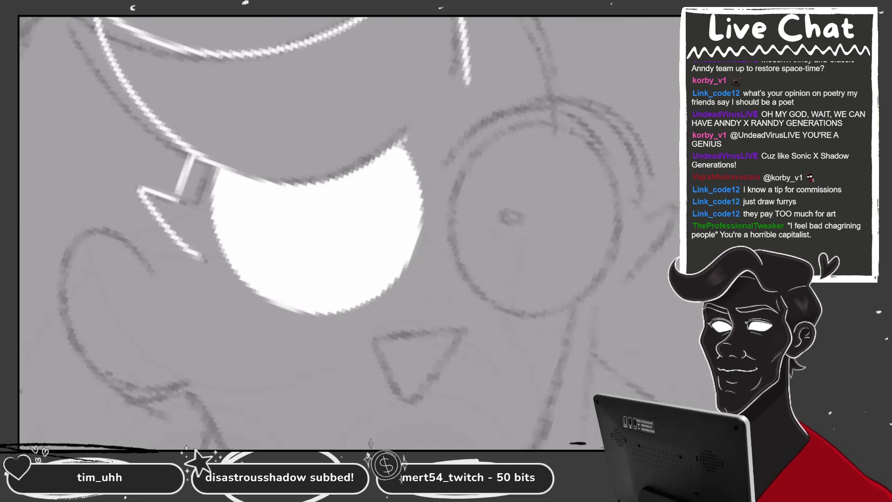
- Ink the eye's upper-right edge, the headphone's upper arc, and the right eye outline
left_click_drag(424, 124, 436, 111)
left_click_drag(465, 139, 450, 116)
left_click_drag(409, 175, 557, 131)
key("ctrl+z")
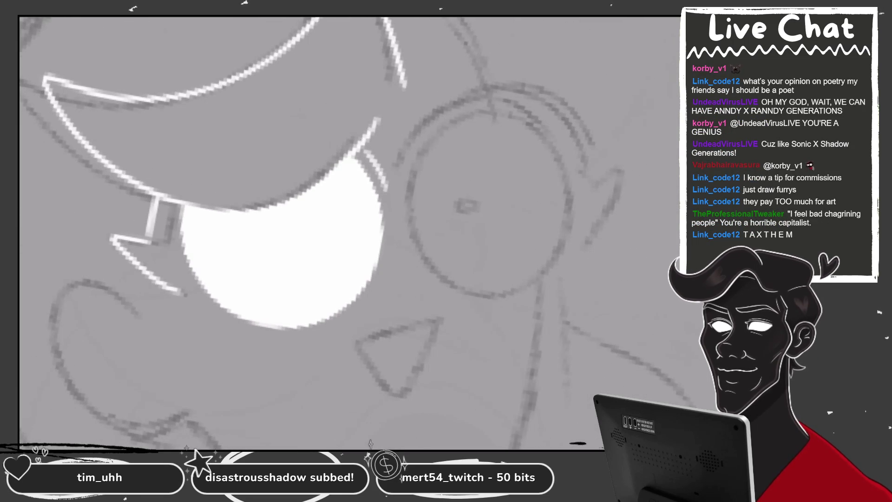
left_click_drag(405, 164, 586, 179)
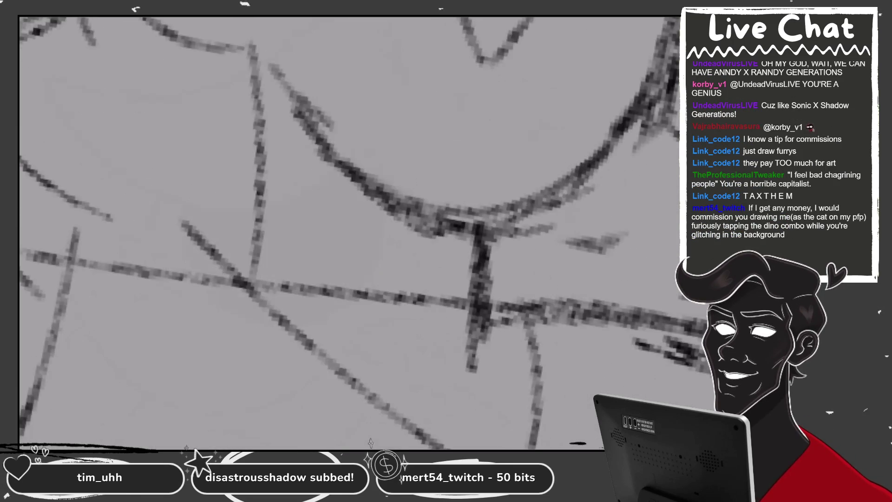
key("ctrl+0")
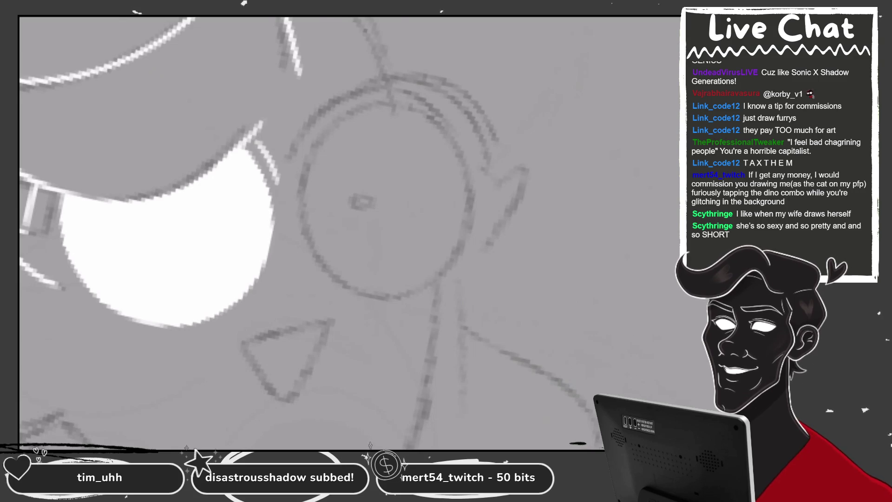
left_click_drag(485, 139, 473, 132)
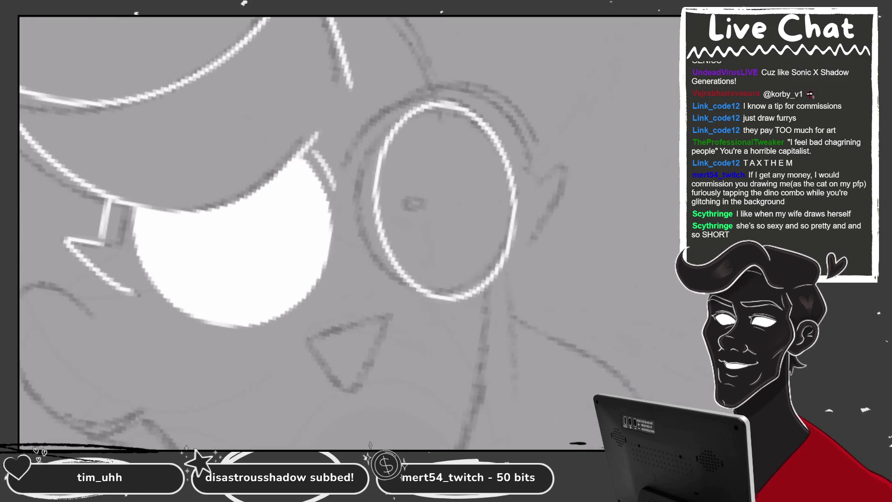
- Doodle a stick figure with round head, big eyes, hair, arms and legs, plus an oval with feet
mouse_move(530, 29)
left_mouse_down()
mouse_move(483, 147)
mouse_move(558, 42)
left_mouse_up()
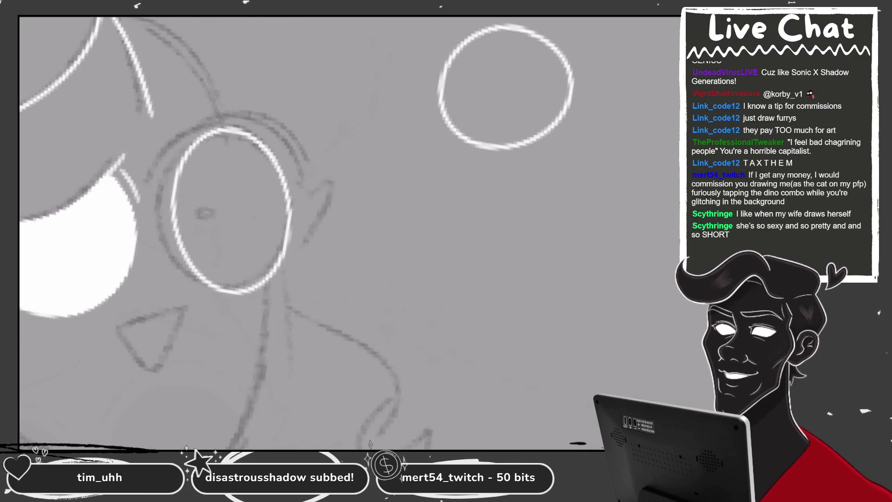
left_click_drag(492, 62, 487, 59)
mouse_move(513, 97)
left_mouse_down()
mouse_move(545, 65)
mouse_move(513, 95)
left_mouse_up()
mouse_move(497, 63)
left_mouse_down()
mouse_move(411, 58)
mouse_move(420, 81)
mouse_move(557, 53)
mouse_move(581, 63)
mouse_move(565, 95)
left_mouse_up()
mouse_move(469, 148)
left_mouse_down()
mouse_move(527, 151)
mouse_move(450, 139)
mouse_move(555, 139)
mouse_move(420, 202)
mouse_move(427, 207)
left_mouse_up()
left_click_drag(529, 168, 555, 217)
mouse_move(475, 192)
left_mouse_down()
mouse_move(467, 232)
mouse_move(439, 238)
left_mouse_up()
mouse_move(515, 195)
left_mouse_down()
mouse_move(507, 245)
mouse_move(523, 241)
left_mouse_up()
left_click_drag(557, 181, 556, 182)
left_click_drag(494, 209, 579, 233)
- Turn the oval into a cat with pointed ears, belly marks, head outline and a face line
left_click_drag(509, 179, 566, 185)
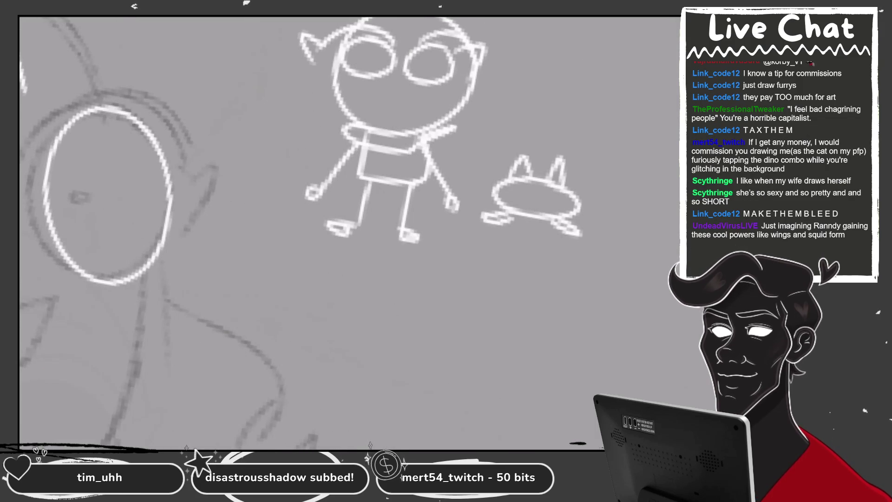
mouse_move(511, 204)
left_mouse_down()
mouse_move(560, 211)
mouse_move(490, 246)
mouse_move(525, 251)
mouse_move(551, 228)
mouse_move(581, 256)
left_mouse_up()
left_click_drag(570, 179, 589, 221)
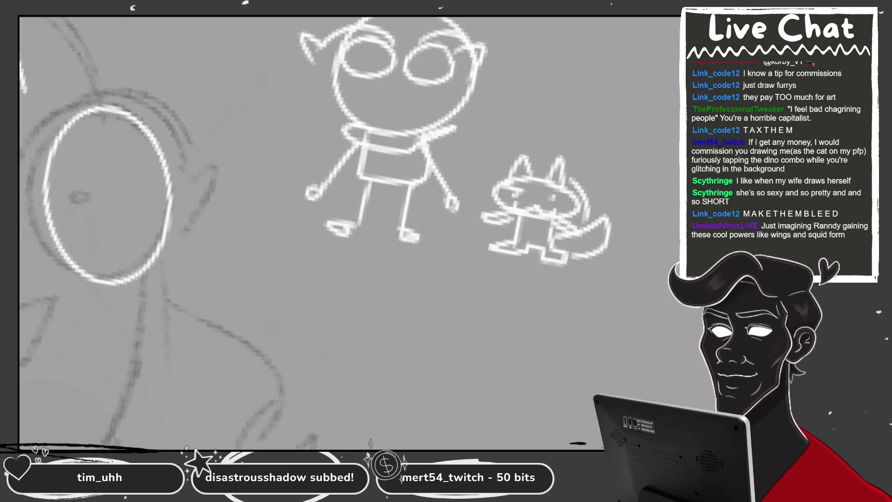
left_click_drag(528, 165, 482, 209)
left_click_drag(527, 181, 536, 206)
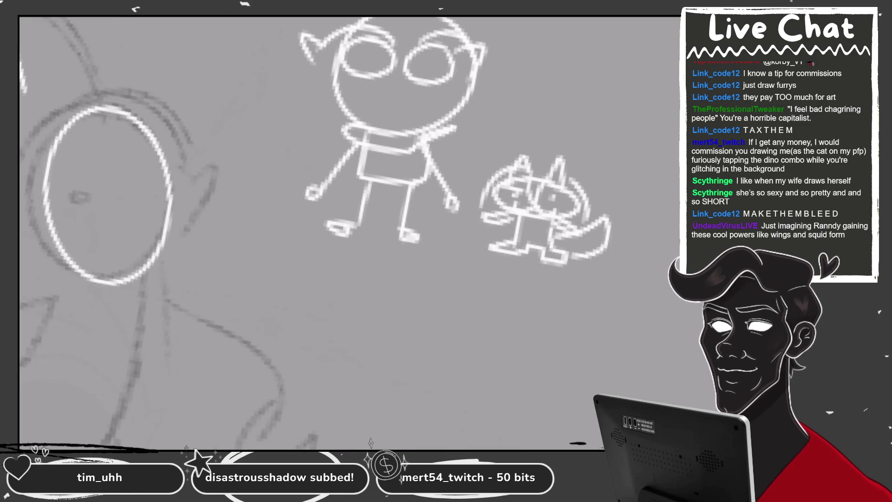
- Erase the cat doodle and the stick figure doodle
scroll(349, 232, "down", 2)
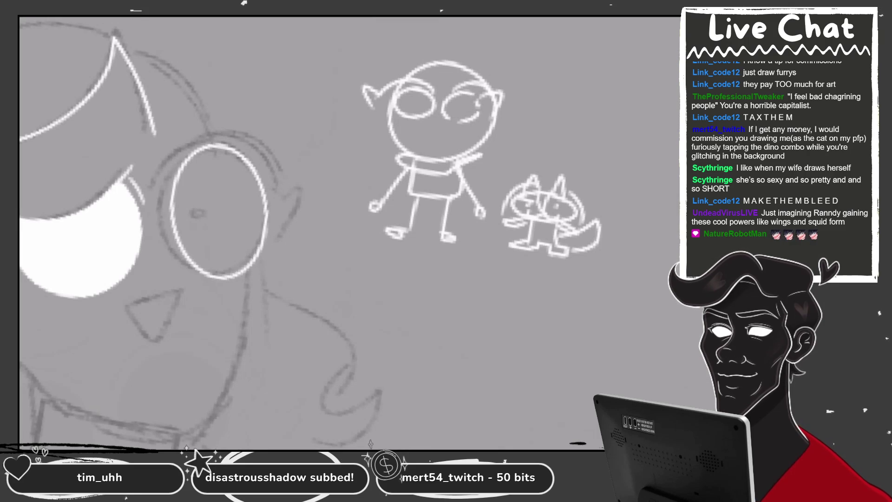
mouse_move(534, 213)
left_mouse_down()
mouse_move(564, 185)
mouse_move(483, 181)
left_mouse_up()
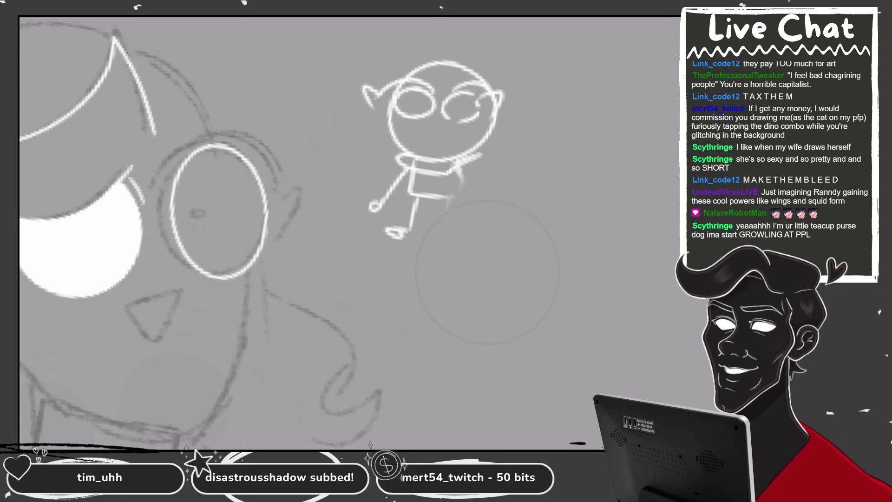
left_click_drag(418, 186, 441, 84)
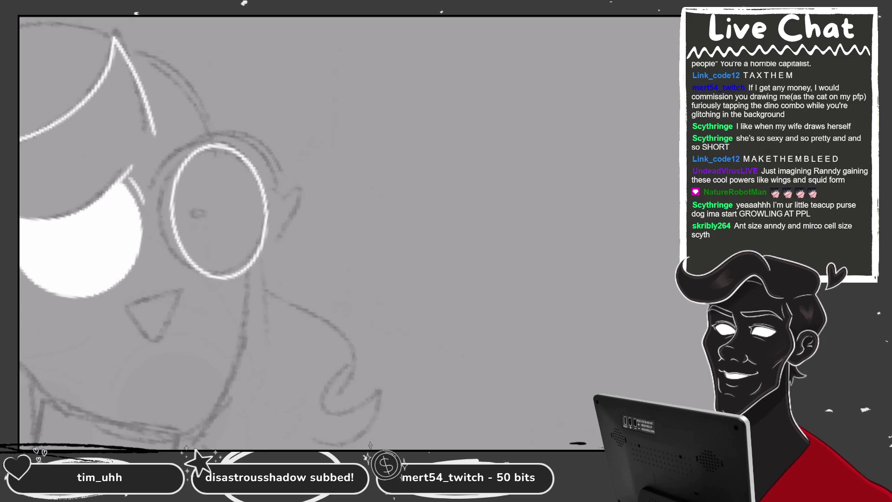
- Ink the arc and pointed ear beside the right eye, redrawing the ear once
scroll(28, 178, "up", 3)
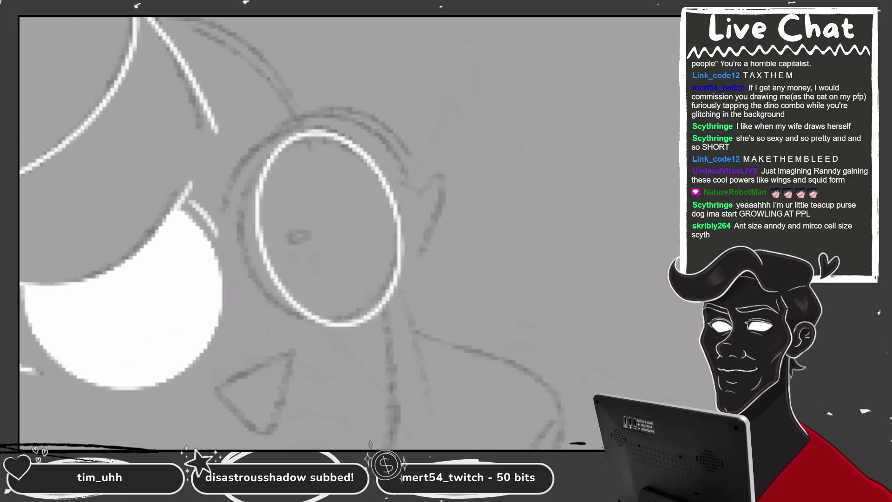
scroll(188, 228, "up", 2)
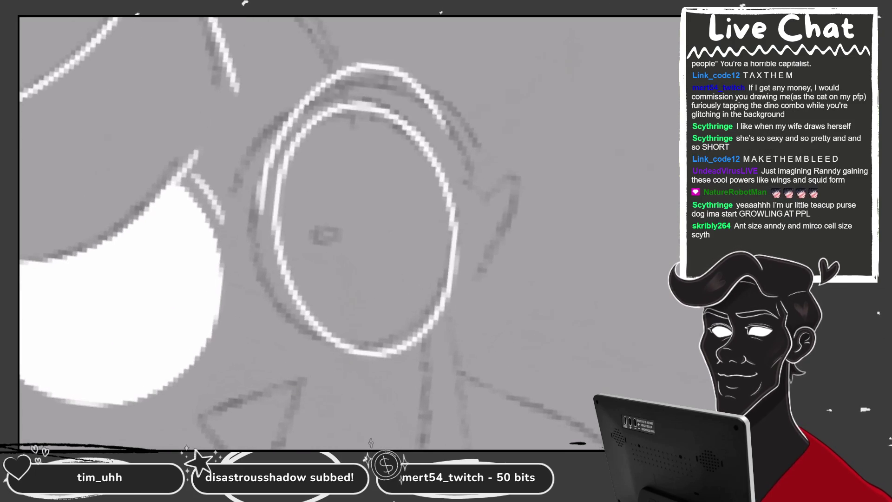
mouse_move(254, 212)
left_mouse_down()
mouse_move(469, 181)
mouse_move(460, 274)
left_mouse_up()
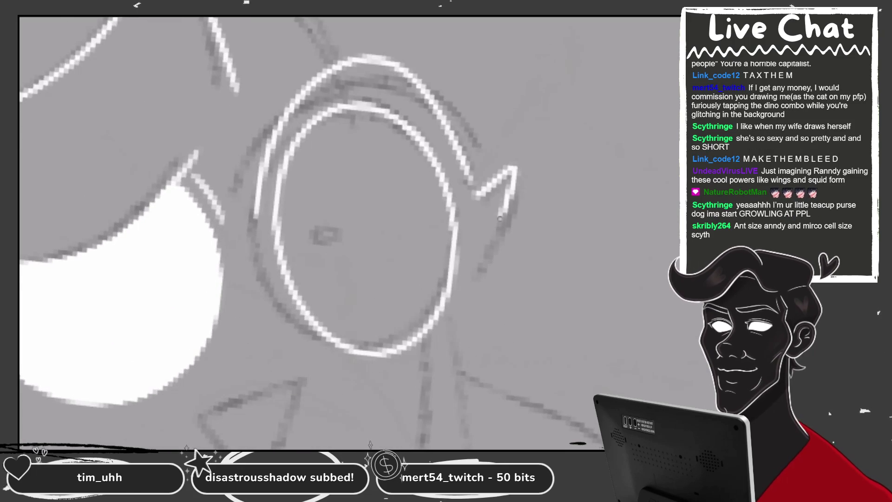
key("ctrl+z")
left_click_drag(455, 163, 464, 237)
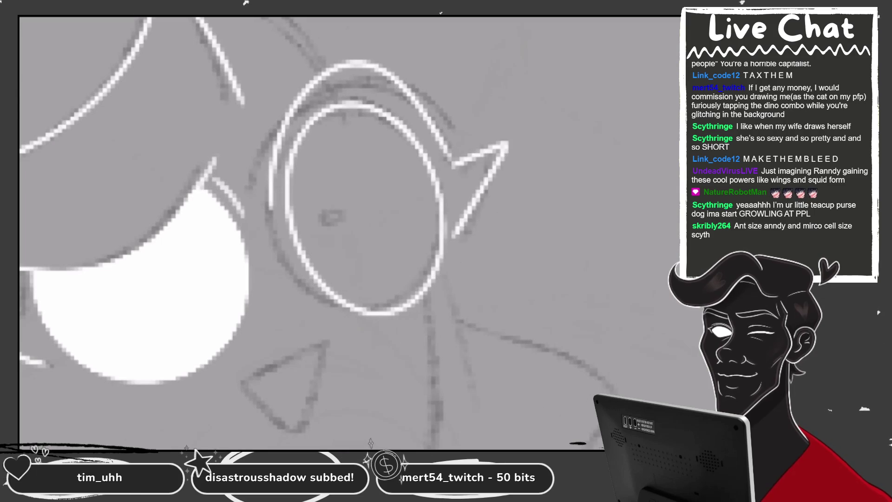
scroll(325, 232, "down", 2)
mouse_move(530, 139)
left_mouse_down()
mouse_move(562, 124)
mouse_move(520, 192)
left_mouse_up()
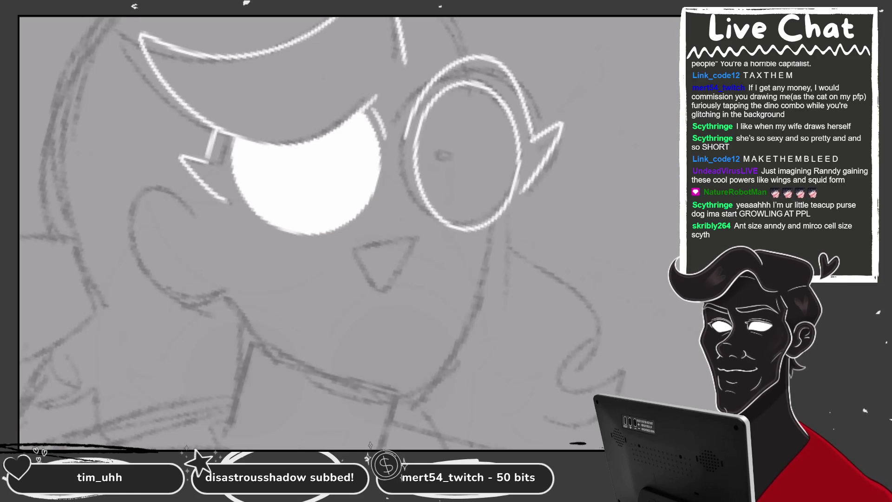
- Fill the right eye interior white and ink the nose triangle outline
left_click(464, 153)
scroll(302, 406, "up", 1)
mouse_move(383, 210)
left_mouse_down()
mouse_move(455, 188)
mouse_move(418, 256)
left_mouse_up()
left_click_drag(455, 192, 432, 238)
scroll(418, 223, "down", 1)
scroll(455, 171, "up", 1)
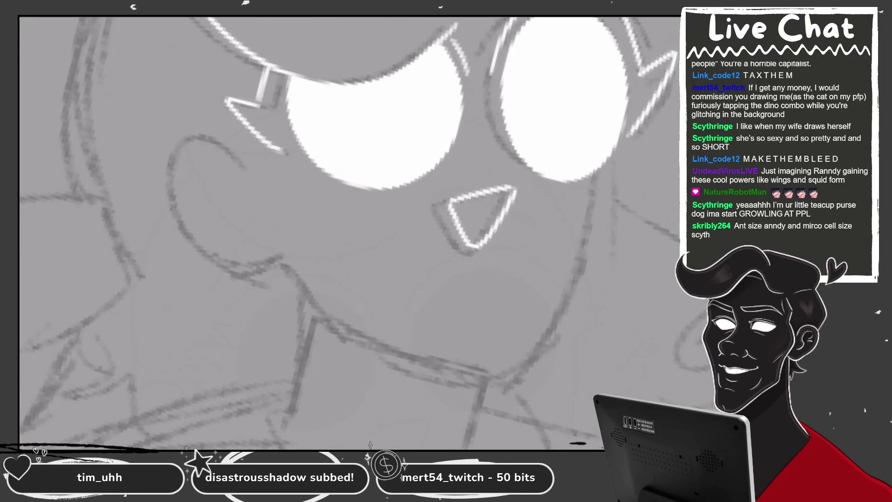
- Ink the left cheek as one long curve, the ear loop, and the long jaw line
left_click_drag(253, 168, 208, 127)
key("ctrl+z")
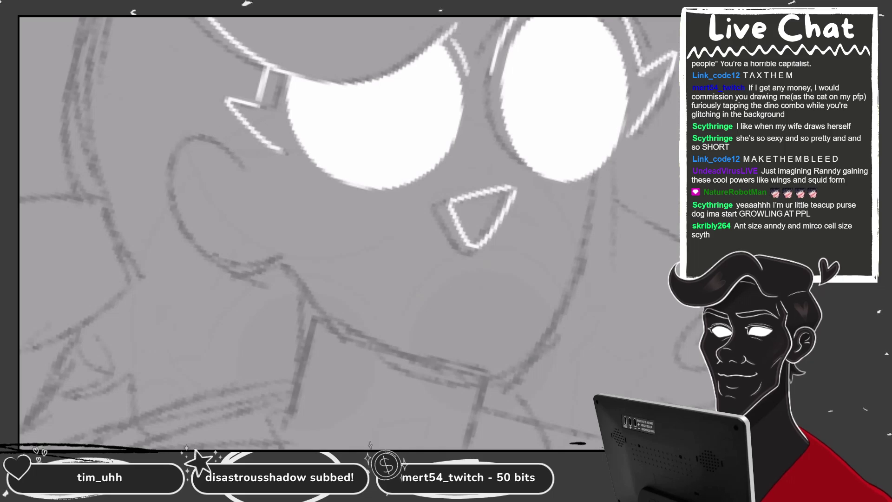
left_click_drag(234, 129, 206, 385)
left_click_drag(272, 148, 281, 272)
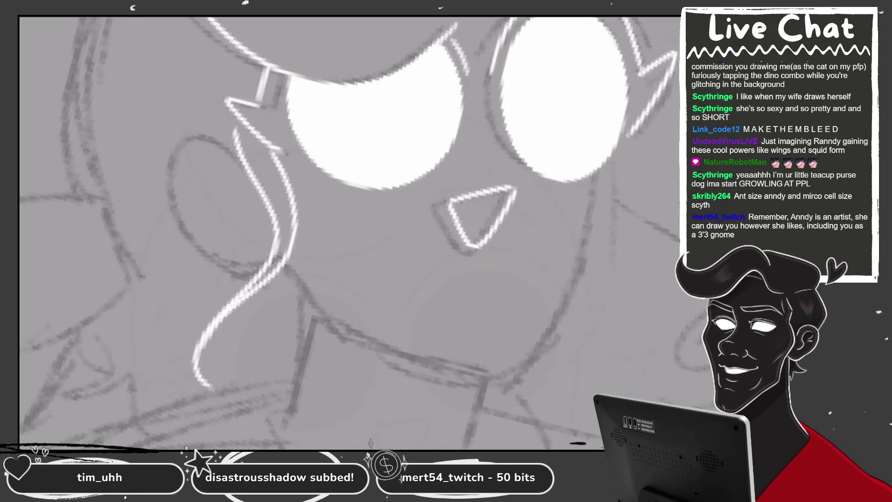
mouse_move(241, 142)
left_mouse_down()
mouse_move(260, 270)
mouse_move(292, 269)
left_mouse_up()
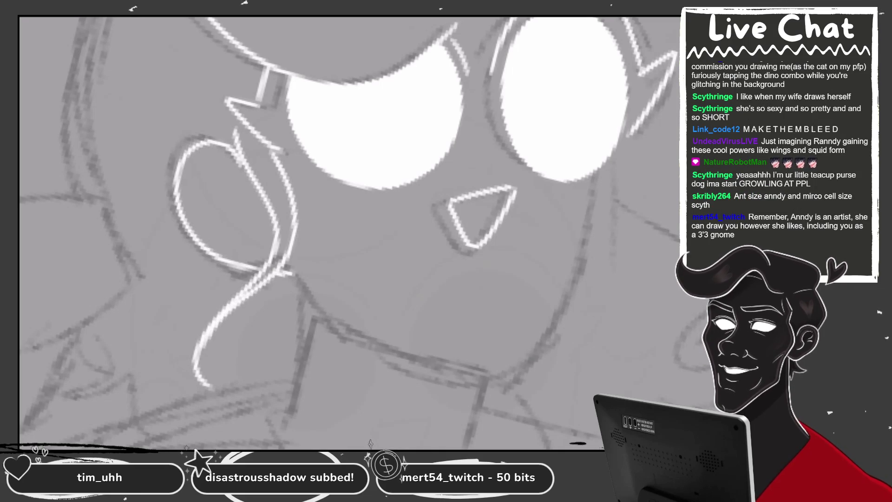
mouse_move(320, 301)
left_mouse_down()
mouse_move(397, 291)
mouse_move(543, 205)
left_mouse_up()
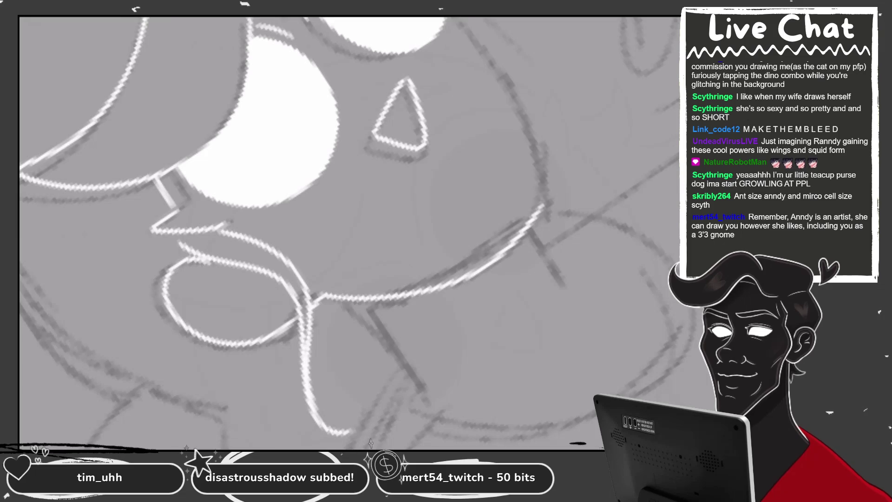
- Ink the jaw on both sides, redoing the other side's stroke until it fits
mouse_move(269, 177)
left_mouse_down()
mouse_move(328, 236)
mouse_move(451, 275)
left_mouse_up()
left_click_drag(560, 77, 506, 246)
key("ctrl+z")
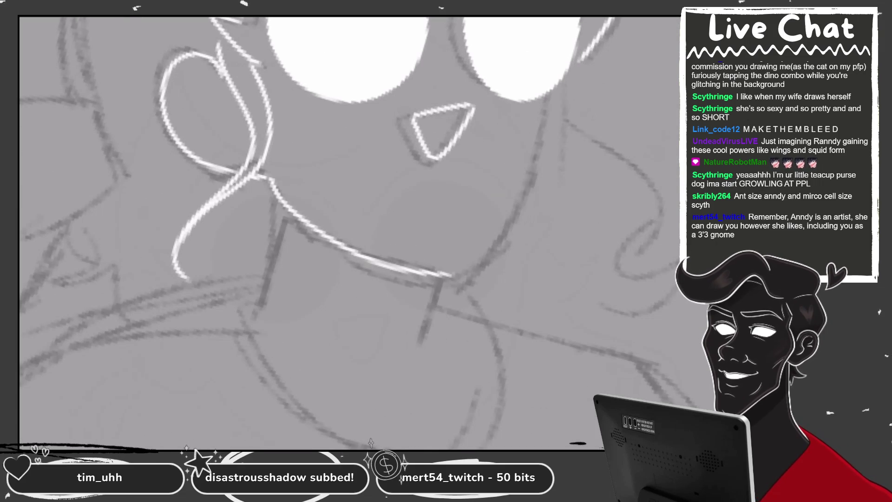
left_click_drag(573, 81, 453, 279)
key("ctrl+z")
left_click_drag(552, 160, 432, 278)
- Ink and retrace the arc over the top of the head, then a hair curl beside the face
left_click_drag(366, 230, 534, 119)
left_click_drag(327, 225, 409, 123)
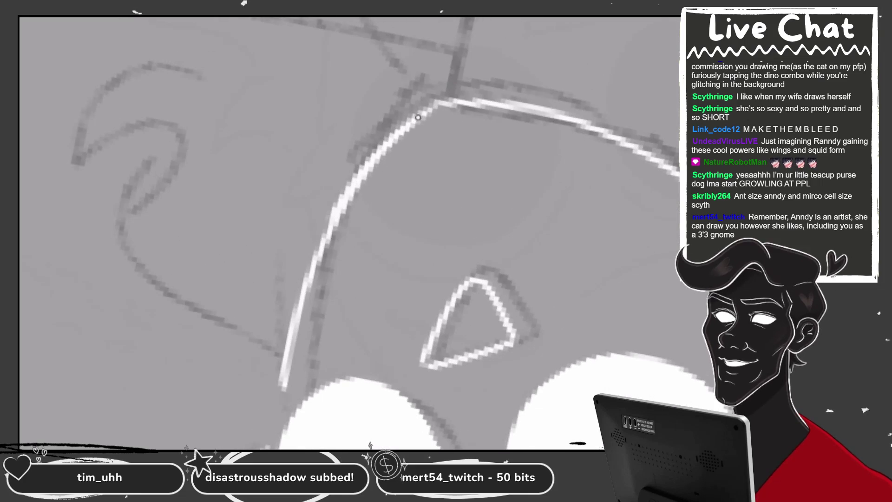
mouse_move(325, 219)
left_mouse_down()
mouse_move(429, 80)
mouse_move(545, 58)
left_mouse_up()
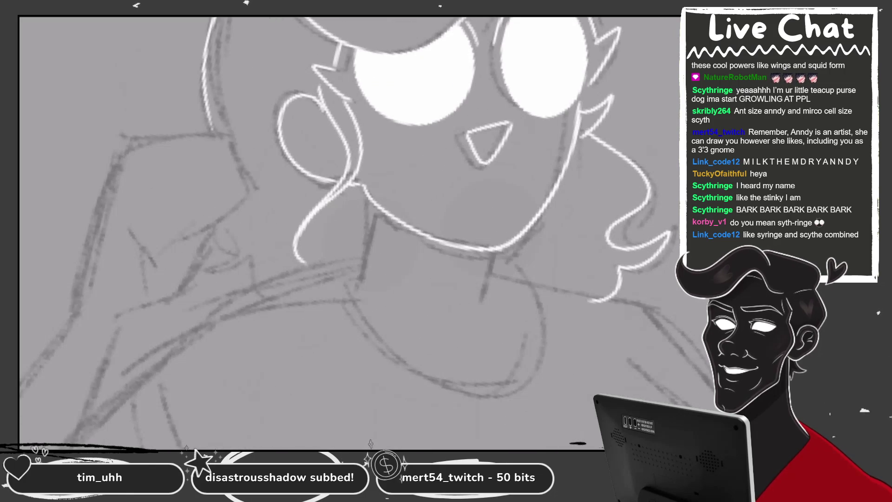
left_click_drag(214, 231, 203, 293)
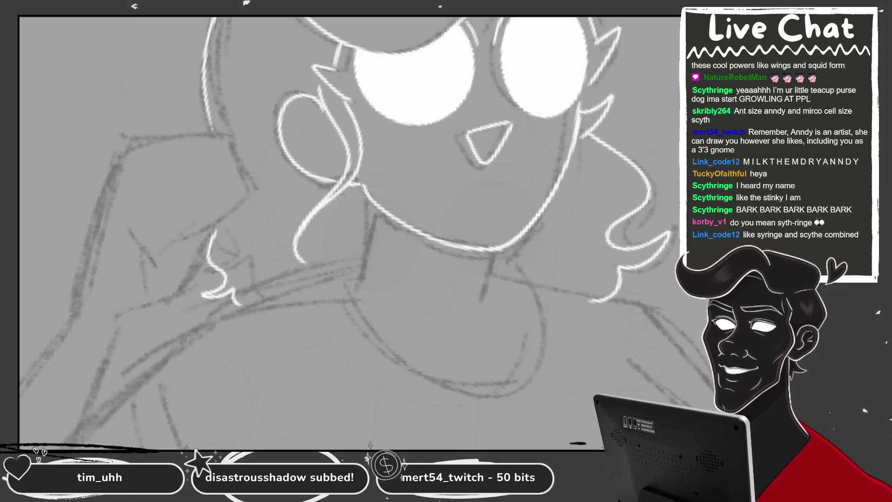
scroll(460, 223, "down", 3)
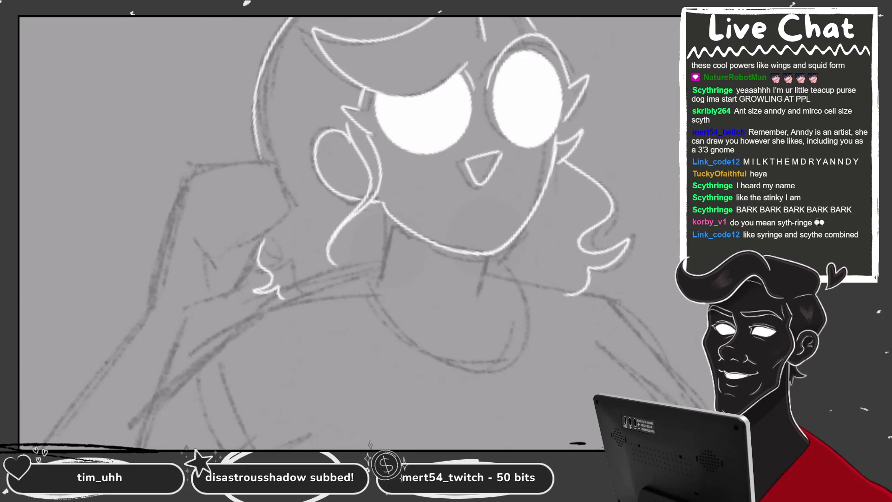
- Ink the hair curl's tip ending over the shoulder and short strokes near the hand
scroll(186, 233, "up", 3)
scroll(186, 232, "up", 2)
mouse_move(225, 236)
left_mouse_down()
mouse_move(295, 161)
mouse_move(357, 135)
mouse_move(395, 167)
mouse_move(366, 263)
mouse_move(432, 168)
left_mouse_up()
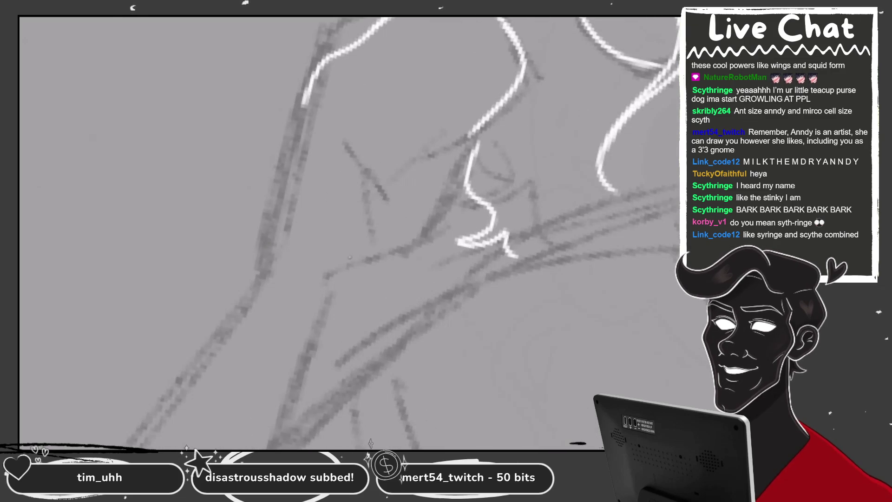
left_click_drag(348, 258, 480, 140)
left_click_drag(346, 137, 440, 144)
left_click_drag(374, 120, 513, 47)
left_click_drag(325, 278, 343, 228)
left_click_drag(362, 65, 320, 197)
- Ink the raised arm's outer line down to the elbow and a short inner-arm stroke
left_click_drag(439, 140, 285, 396)
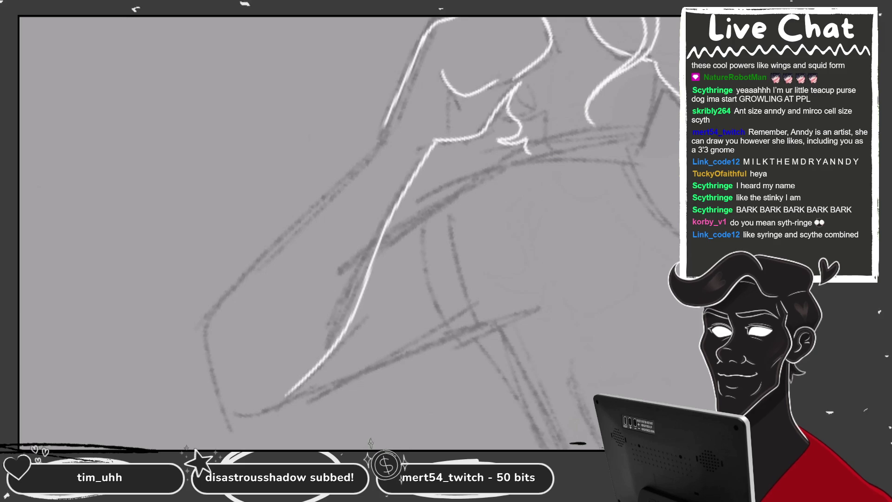
left_click_drag(386, 126, 223, 403)
left_click_drag(229, 353, 320, 337)
key("ctrl+z")
key("ctrl+z")
left_click_drag(396, 21, 211, 232)
key("ctrl+z")
mouse_move(395, 21)
left_mouse_down()
mouse_move(234, 234)
mouse_move(227, 316)
mouse_move(239, 350)
mouse_move(316, 343)
mouse_move(474, 253)
left_mouse_up()
left_click_drag(353, 208, 242, 262)
left_click_drag(326, 163, 275, 209)
mouse_move(353, 209)
left_mouse_down()
mouse_move(323, 183)
mouse_move(227, 216)
left_mouse_up()
key("ctrl+z")
- Bring the other arm into view and ink its top line
scroll(353, 232, "down", 5)
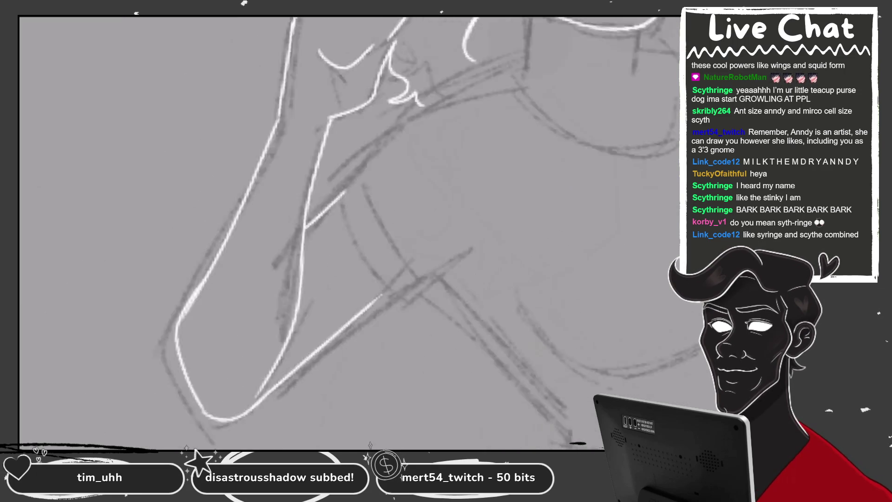
scroll(357, 218, "up", 2)
scroll(358, 218, "up", 2)
scroll(358, 218, "up", 2)
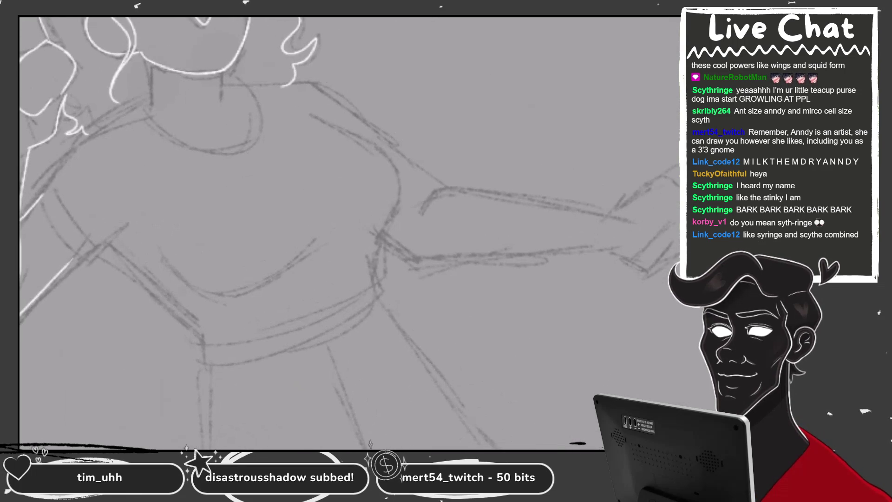
mouse_move(418, 232)
left_mouse_down()
mouse_move(353, 139)
mouse_move(278, 116)
left_mouse_up()
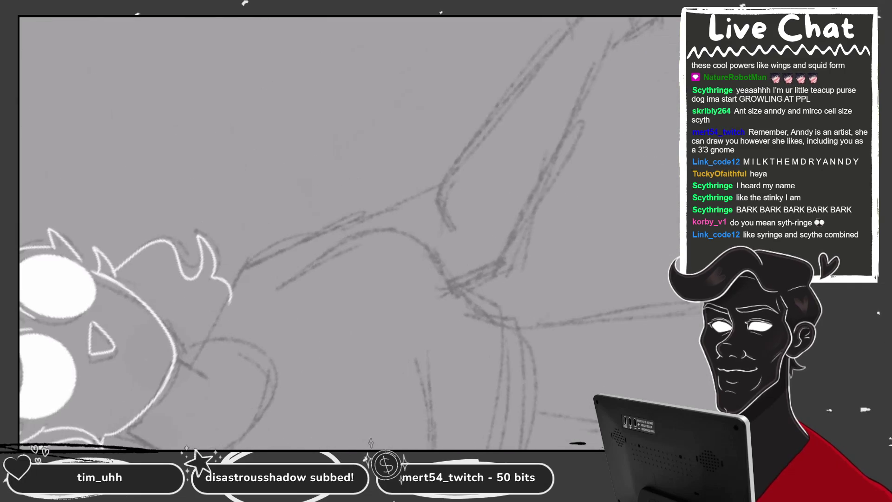
left_click_drag(353, 232, 325, 199)
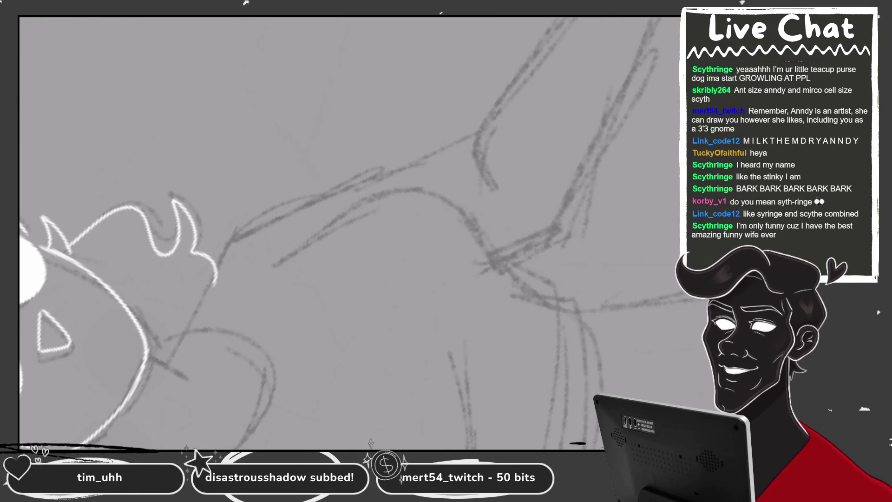
left_click_drag(353, 232, 316, 186)
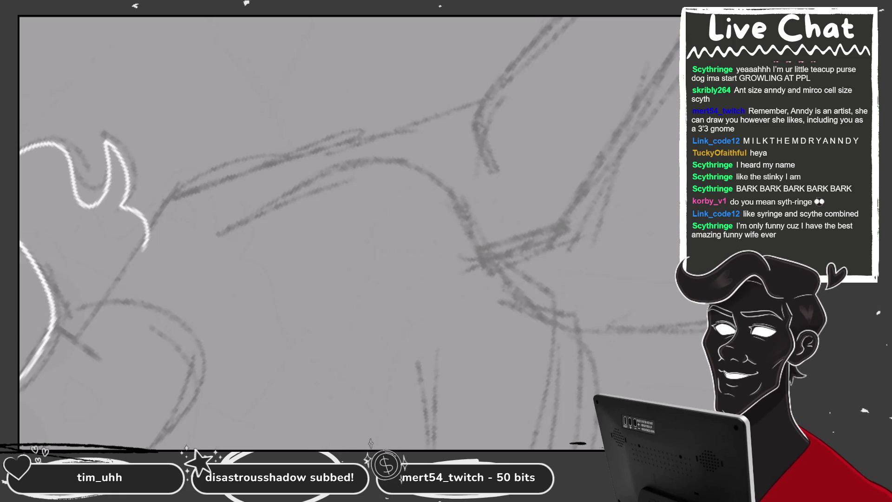
left_click_drag(483, 255, 446, 298)
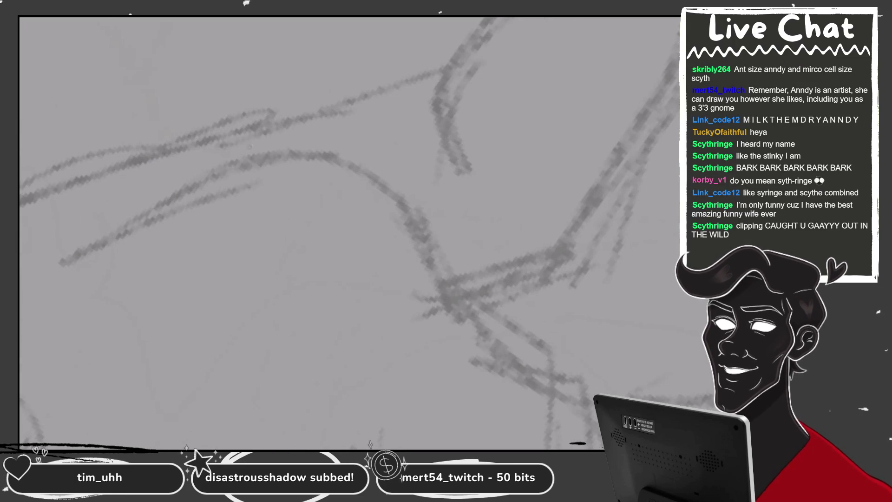
- Ink the upper and lower arm lines, the short sleeve edges and the long forearm line
left_click_drag(250, 145, 444, 93)
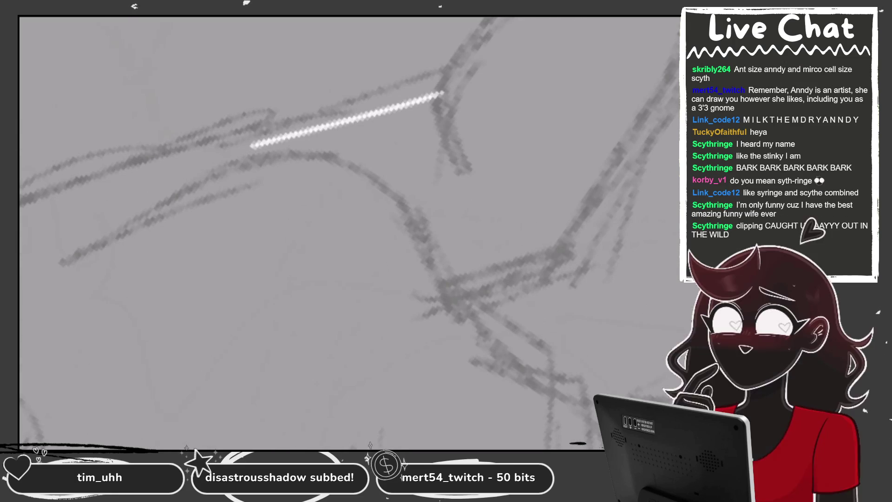
mouse_move(446, 288)
left_mouse_down()
mouse_move(386, 279)
mouse_move(489, 243)
left_mouse_up()
left_click_drag(418, 279, 381, 260)
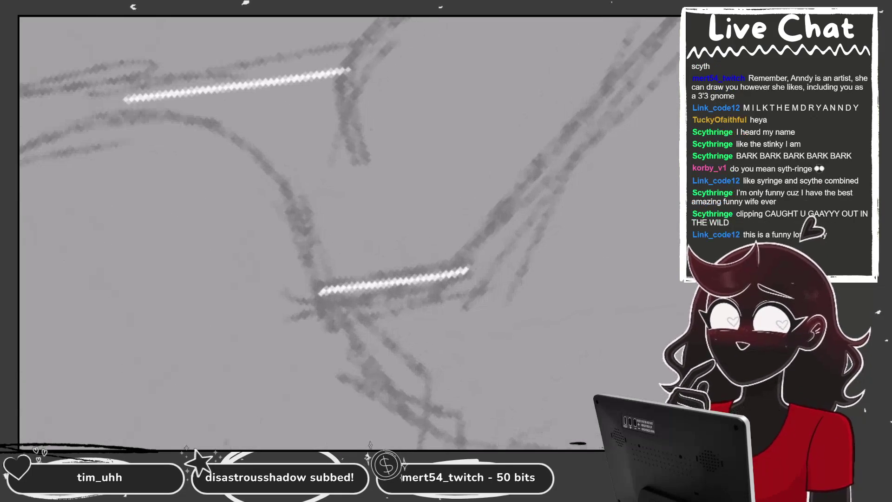
left_click_drag(324, 280, 456, 273)
left_click_drag(381, 260, 372, 283)
left_click_drag(325, 232, 302, 278)
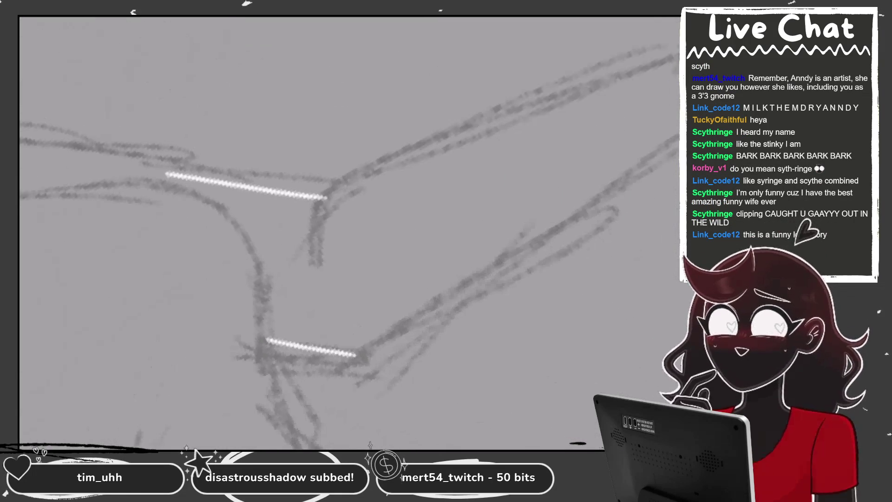
mouse_move(324, 198)
left_mouse_down()
mouse_move(309, 246)
mouse_move(624, 74)
left_mouse_up()
left_click_drag(355, 343, 680, 129)
mouse_move(348, 232)
left_mouse_down()
mouse_move(380, 278)
mouse_move(344, 222)
mouse_move(353, 260)
mouse_move(378, 260)
left_mouse_up()
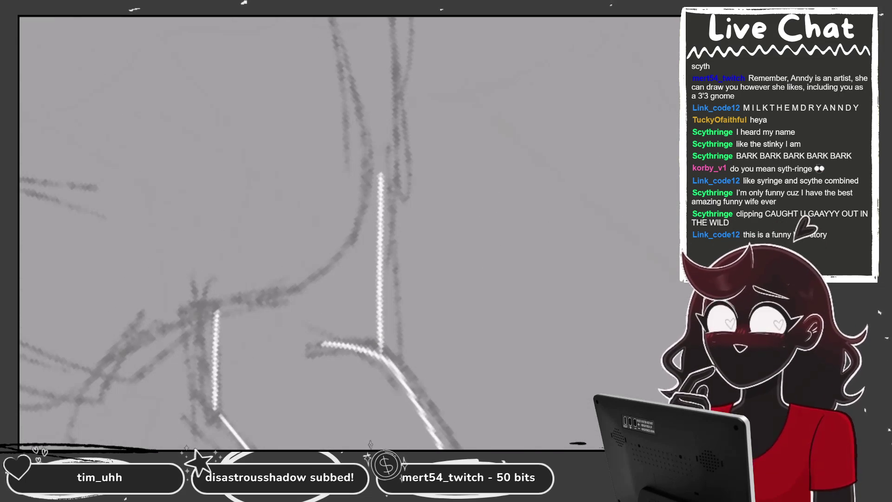
- Extend the vertical arm line, redo the top arm line straight, and ink the wrist V and hand outline
left_click_drag(380, 278, 380, 145)
mouse_move(371, 232)
left_mouse_down()
mouse_move(353, 242)
mouse_move(371, 223)
mouse_move(381, 232)
left_mouse_up()
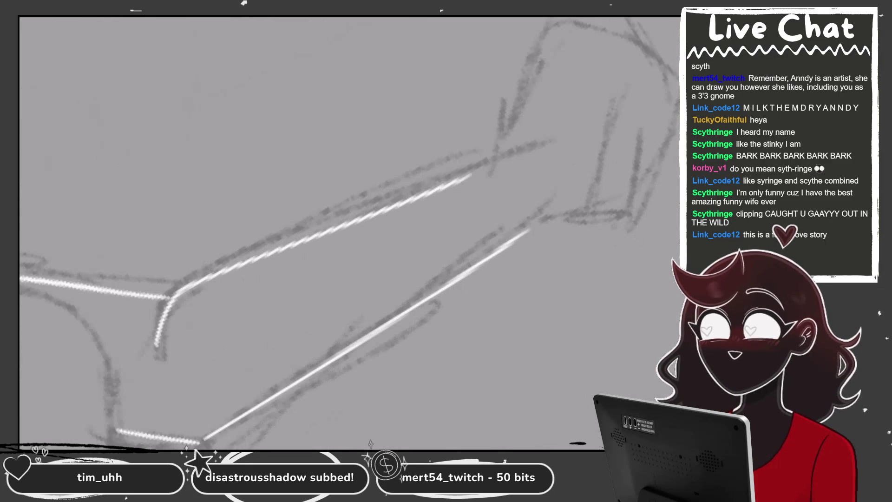
left_click_drag(483, 168, 650, 60)
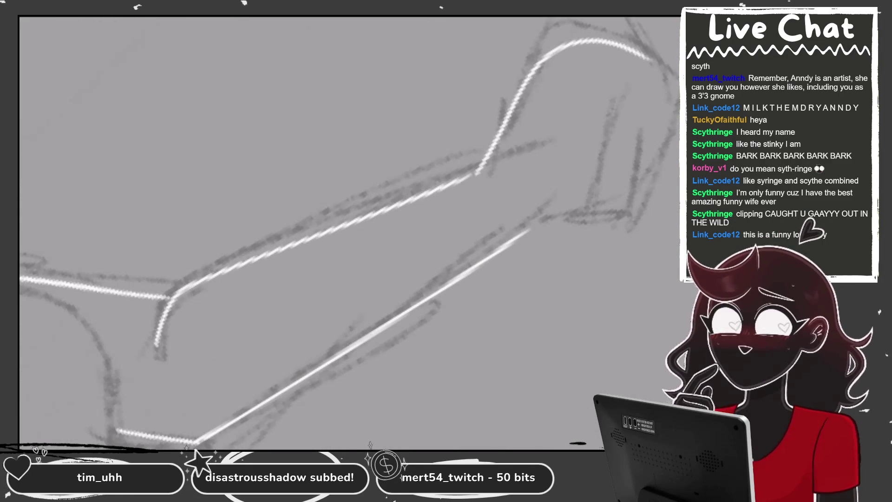
left_click_drag(372, 232, 297, 270)
key("ctrl+z")
left_click_drag(399, 207, 522, 63)
left_click_drag(372, 233, 297, 176)
left_click_drag(439, 265, 552, 245)
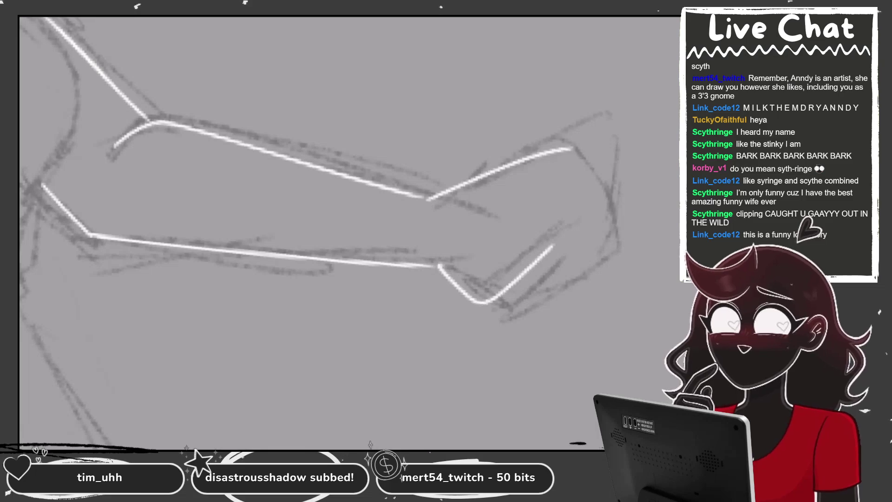
left_click_drag(576, 150, 553, 268)
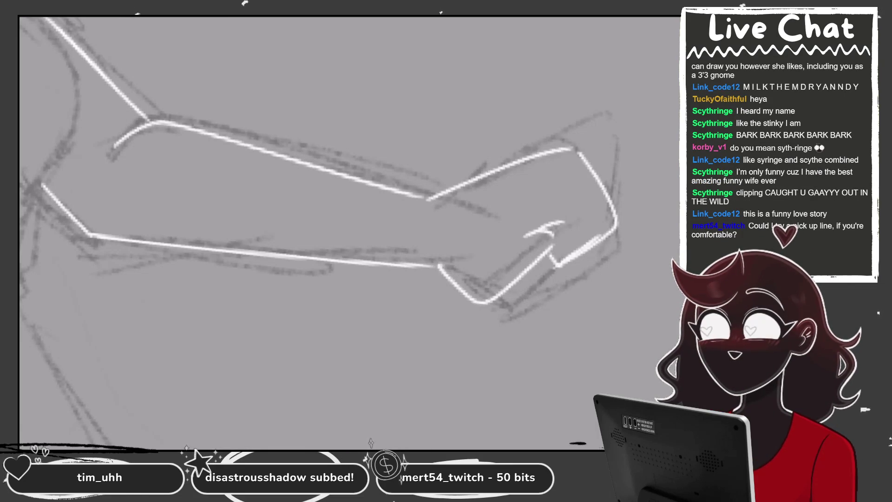
- Transform the raised forearm, shifting it slightly right and making it stand more upright
scroll(427, 254, "up", 1)
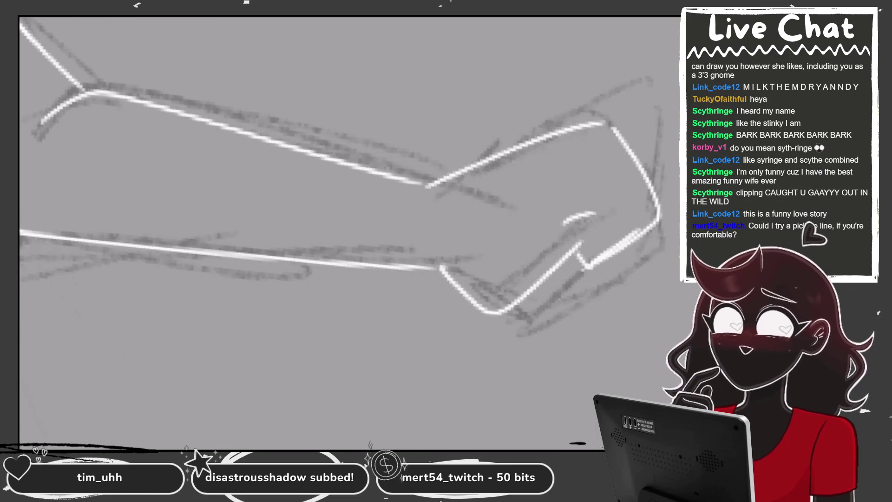
scroll(341, 233, "down", 3)
scroll(342, 232, "up", 2)
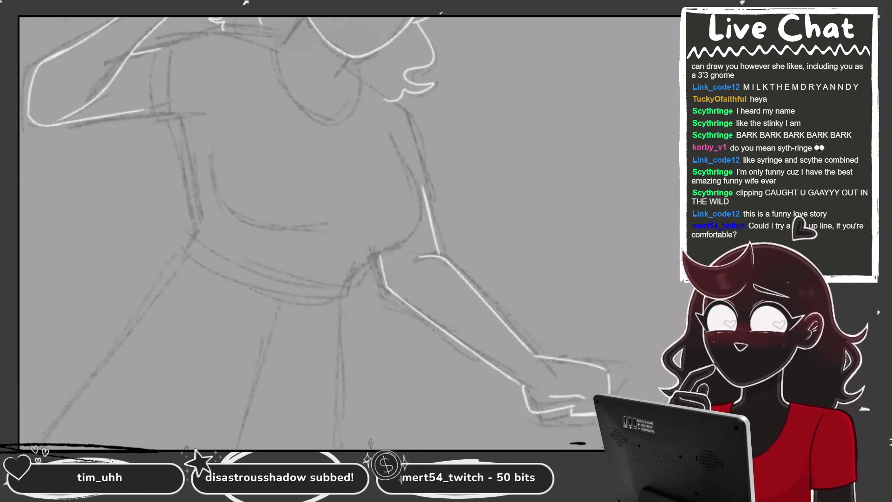
scroll(348, 233, "up", 5)
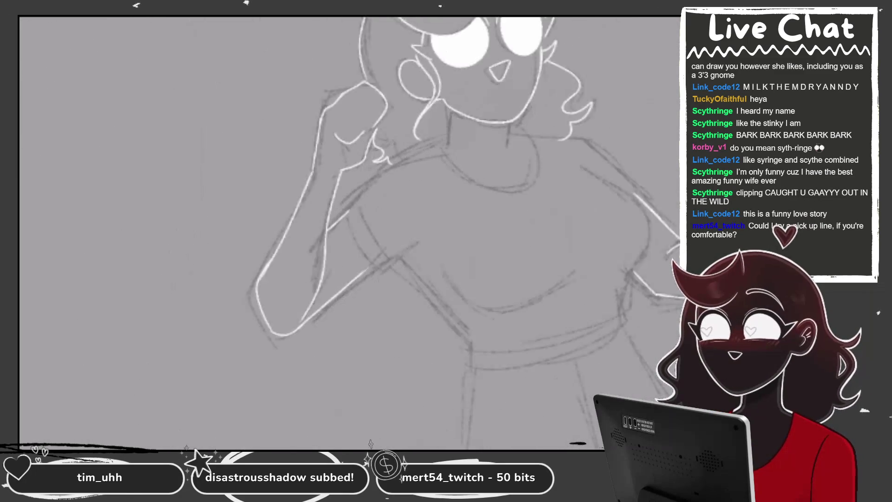
key("ctrl+t")
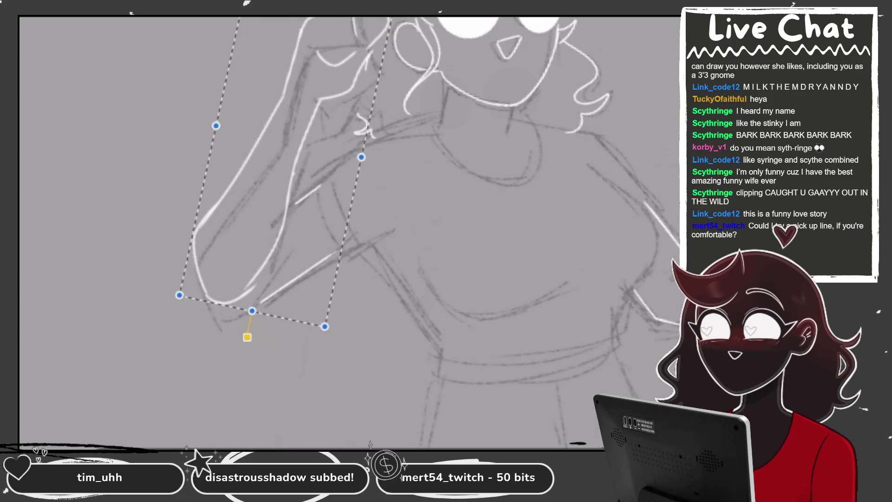
left_click_drag(260, 186, 275, 190)
left_click_drag(230, 129, 213, 148)
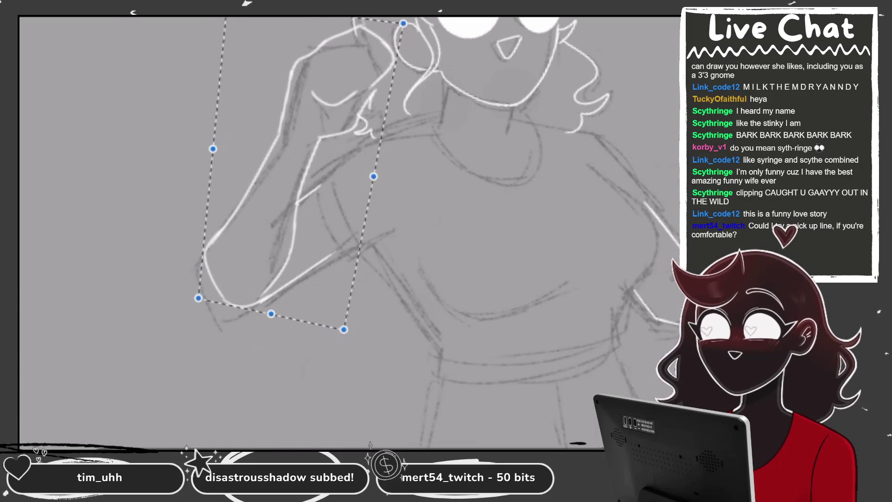
key("Return")
- Retrace the arm's outer line in white and ink the elbow's lower edge
scroll(205, 260, "up", 2)
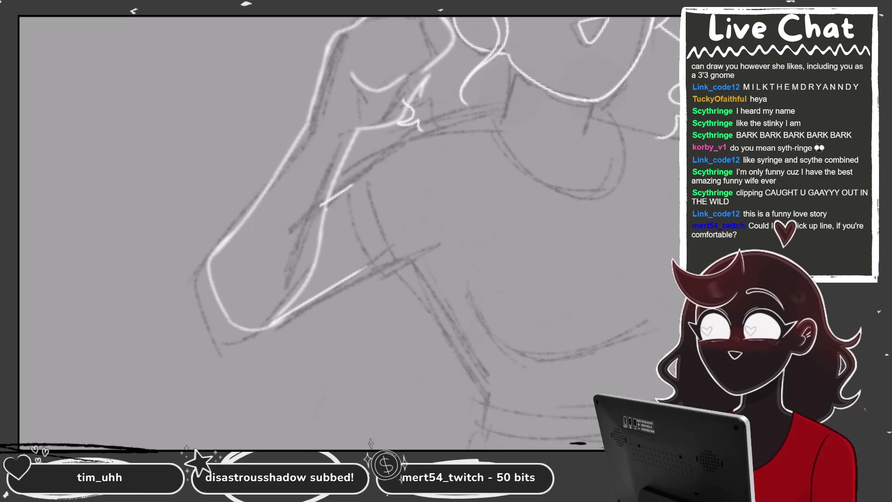
scroll(339, 209, "up", 2)
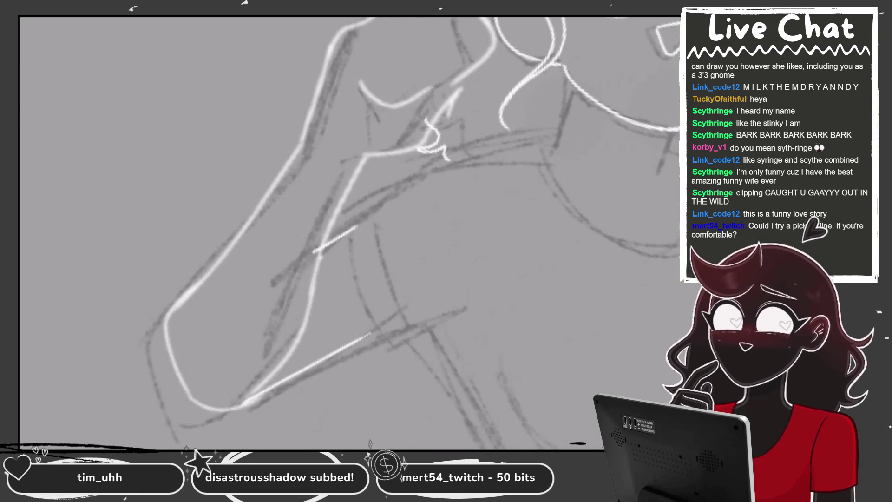
scroll(367, 70, "up", 2)
left_click_drag(168, 319, 274, 183)
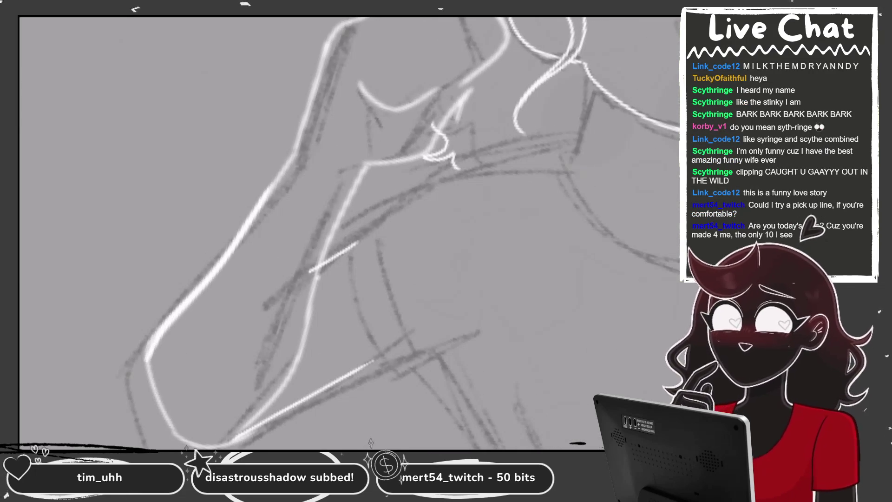
left_click_drag(205, 274, 307, 135)
key("ctrl+z")
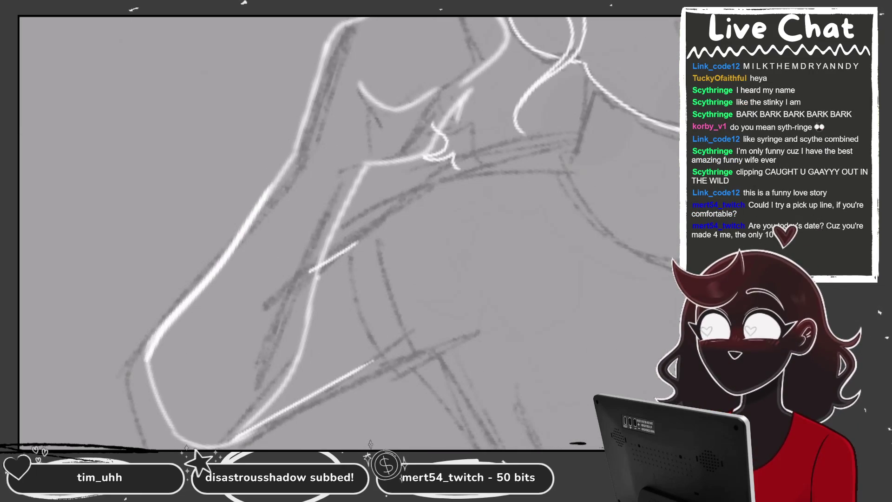
left_click_drag(170, 314, 302, 145)
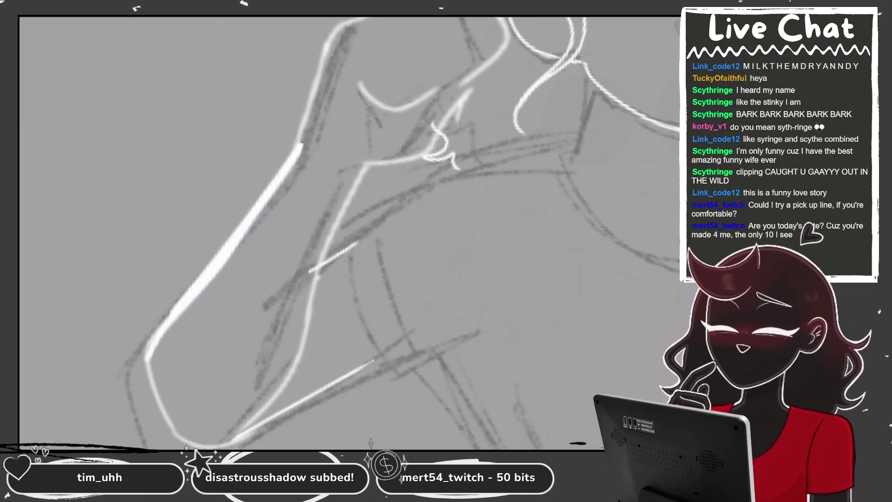
scroll(367, 70, "up", 1)
scroll(367, 69, "up", 1)
mouse_move(274, 209)
left_mouse_down()
mouse_move(393, 39)
mouse_move(474, 20)
mouse_move(576, 88)
mouse_move(519, 139)
left_mouse_up()
mouse_move(356, 236)
left_mouse_down()
mouse_move(438, 234)
mouse_move(513, 153)
left_mouse_up()
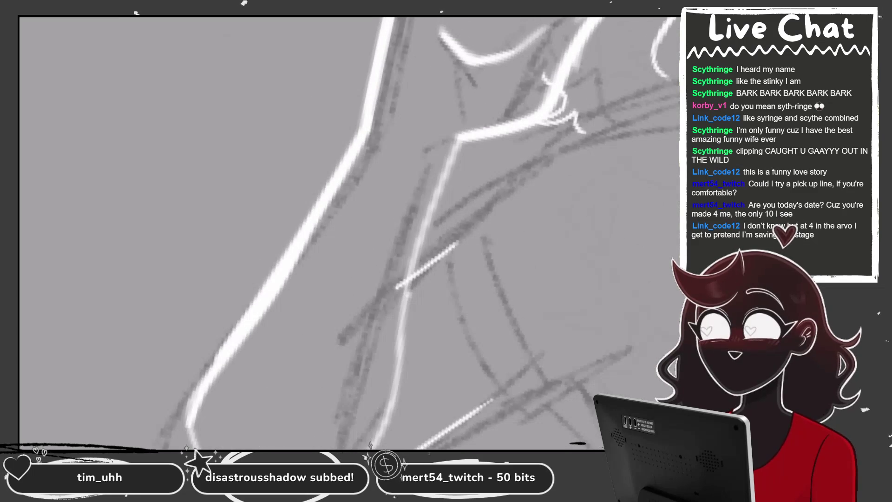
- Redraw the long forearm line until smooth and add a thicker elbow curve
scroll(348, 232, "down", 2)
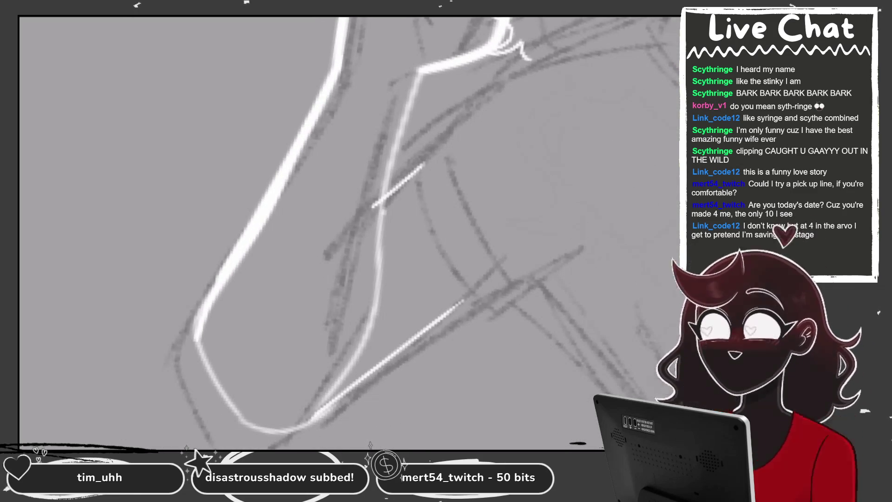
left_click_drag(420, 68, 335, 378)
scroll(348, 232, "down", 2)
key("ctrl+z")
left_click_drag(427, 21, 337, 325)
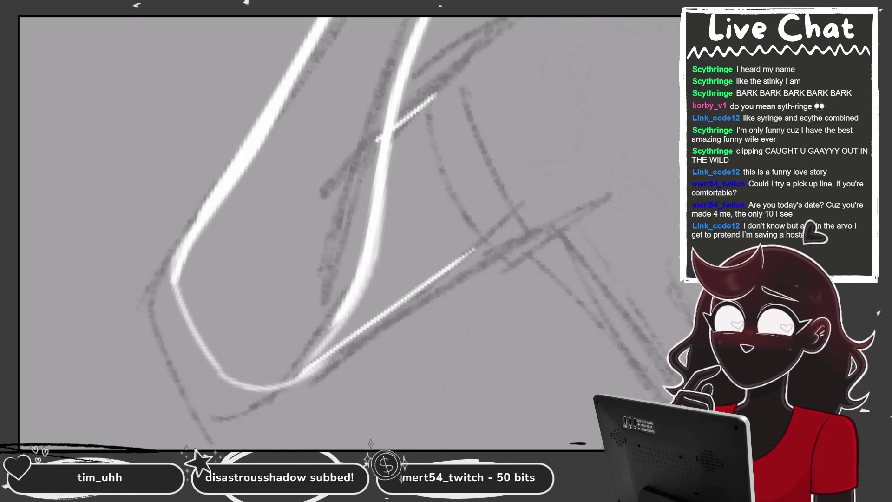
key("ctrl+z")
key("ctrl+shift+z")
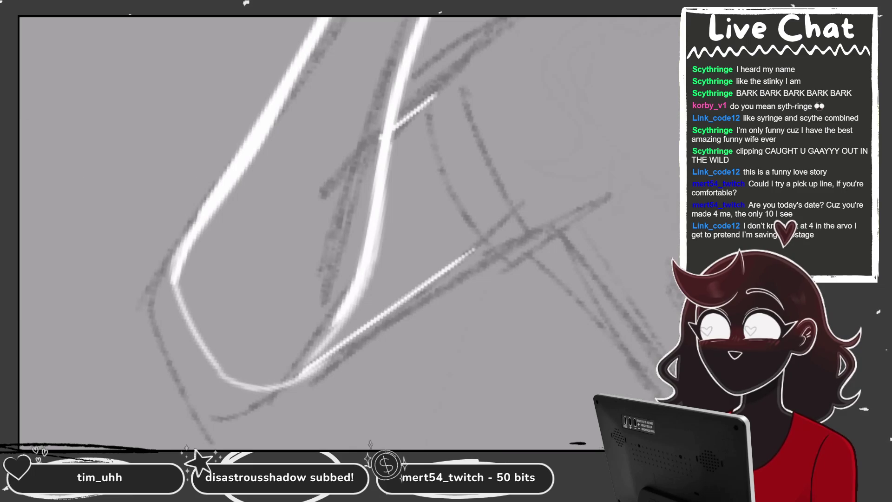
key("ctrl+z")
left_click_drag(368, 248, 317, 333)
left_click_drag(187, 237, 488, 239)
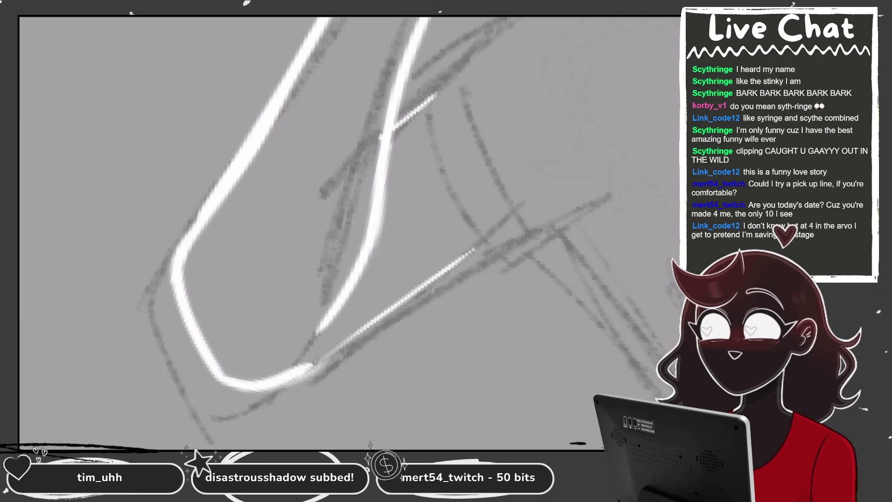
key("ctrl+0")
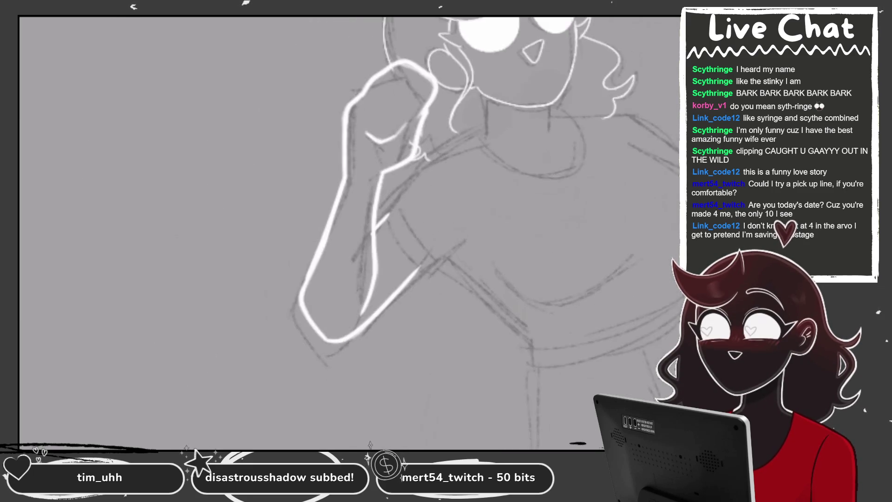
- Zoom into the fist and erase its line thinner, undoing an accidental erase
scroll(446, 134, "up", 2)
scroll(446, 135, "up", 2)
scroll(445, 134, "up", 3)
scroll(446, 135, "up", 3)
scroll(348, 232, "up", 2)
scroll(349, 232, "up", 2)
left_click_drag(386, 209, 334, 279)
key("ctrl+z")
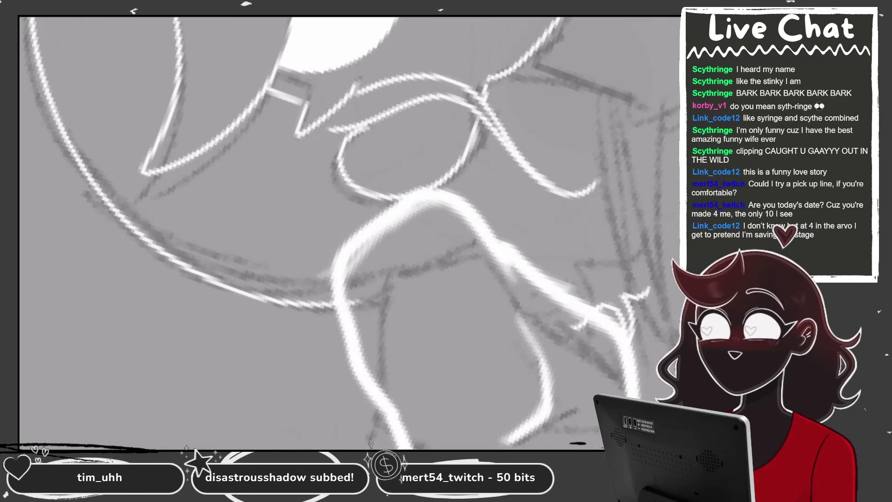
left_click_drag(351, 267, 455, 209)
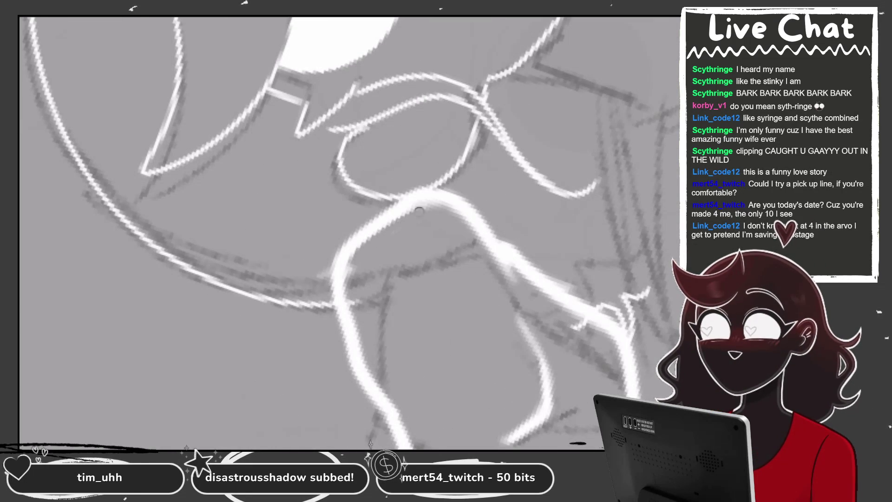
- Slim the left edges of the white strokes and the upper end of the long arm stroke
mouse_move(356, 155)
left_mouse_down()
mouse_move(275, 390)
mouse_move(140, 325)
left_mouse_up()
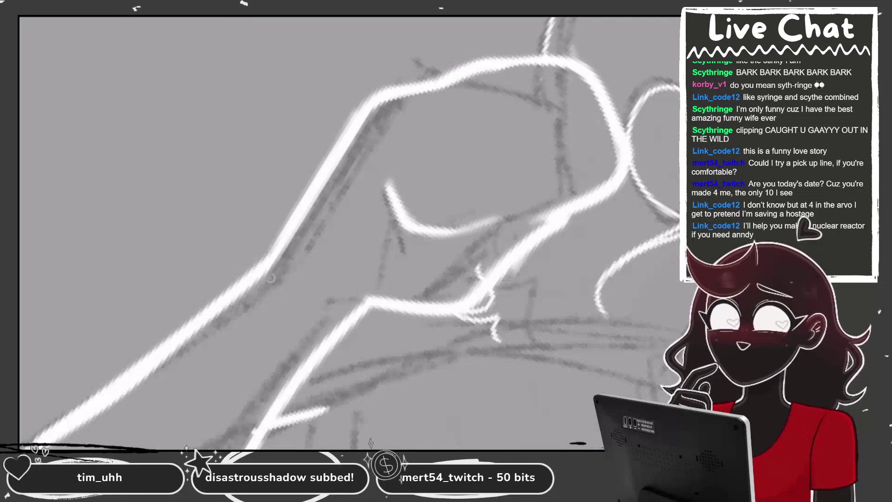
left_click_drag(272, 270, 360, 125)
mouse_move(418, 279)
left_mouse_down()
mouse_move(418, 247)
mouse_move(395, 212)
mouse_move(405, 166)
left_mouse_up()
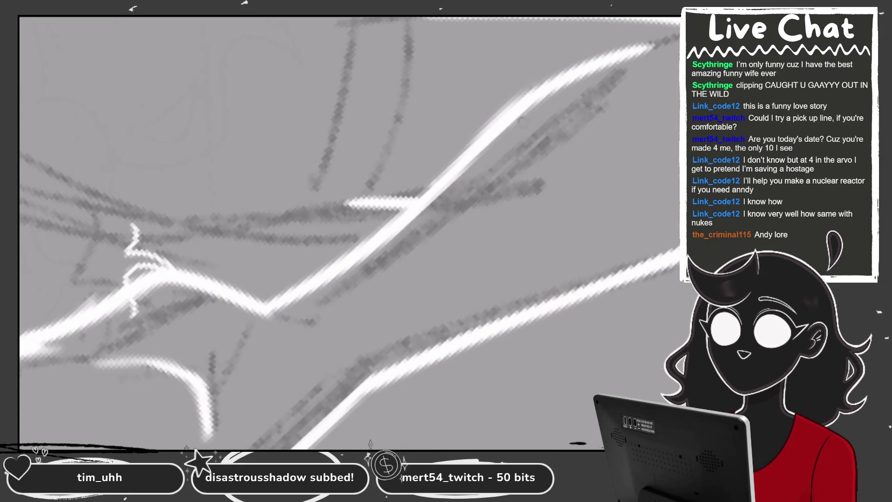
left_click_drag(655, 42, 431, 186)
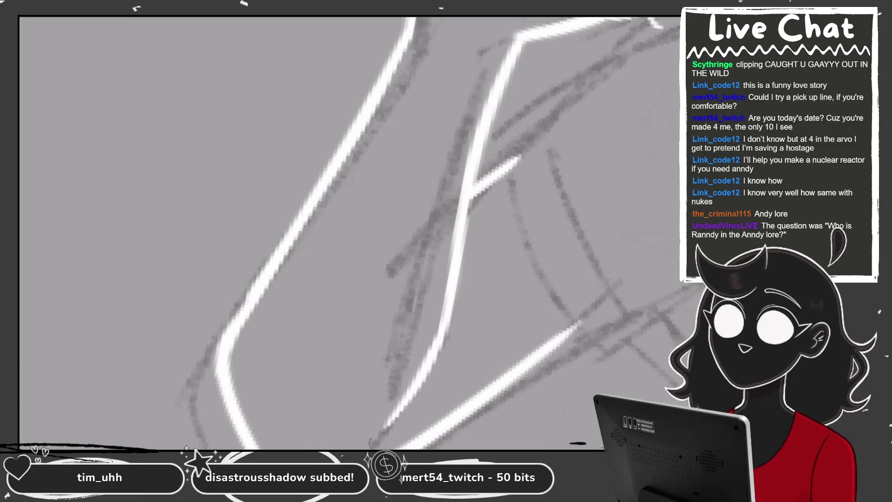
- Thin the arm curve's left edge with the Eraser and repaint it smoothly with the brush
left_click_drag(205, 225, 195, 364)
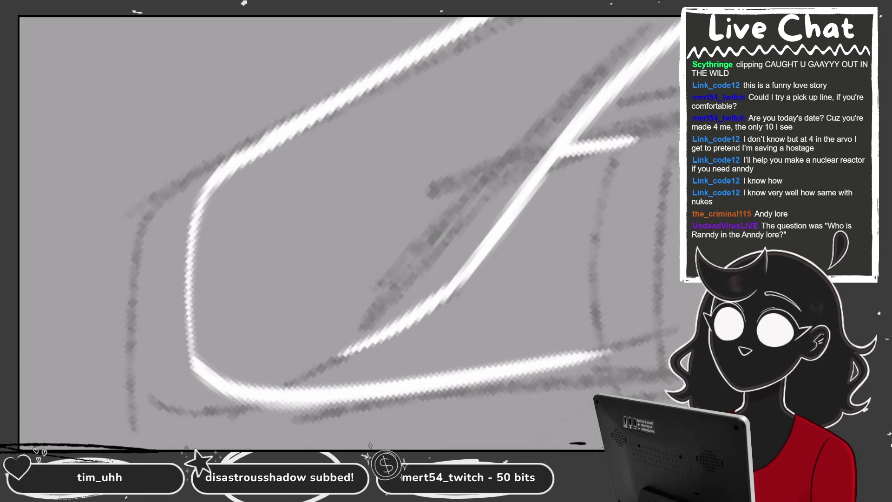
left_click_drag(264, 136, 193, 379)
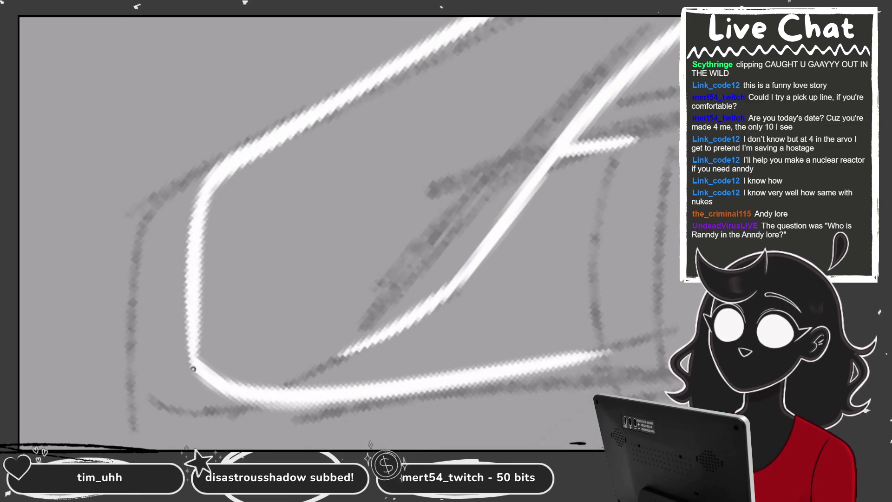
left_click_drag(279, 106, 281, 323)
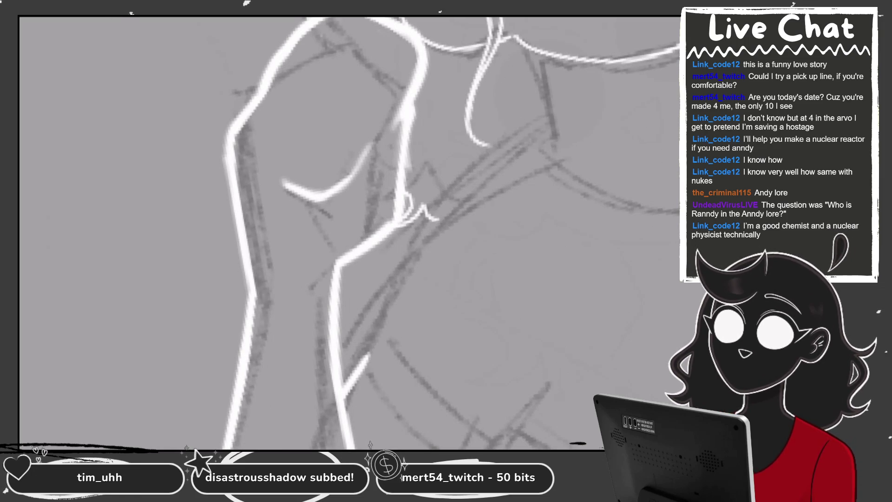
scroll(390, 93, "up", 2)
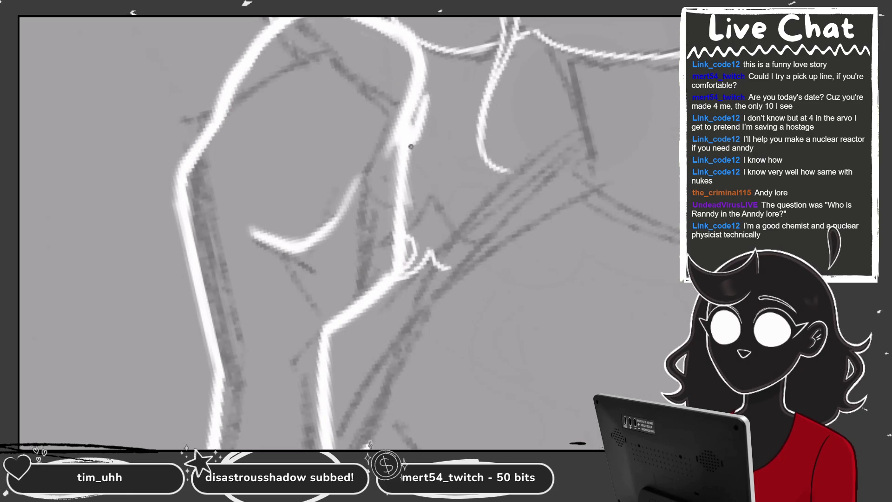
- Switch to the Technical Pen brush and shift the view toward the lower arm
key("b")
key("b")
mouse_move(318, 251)
left_mouse_down()
mouse_move(379, 217)
mouse_move(397, 139)
left_mouse_up()
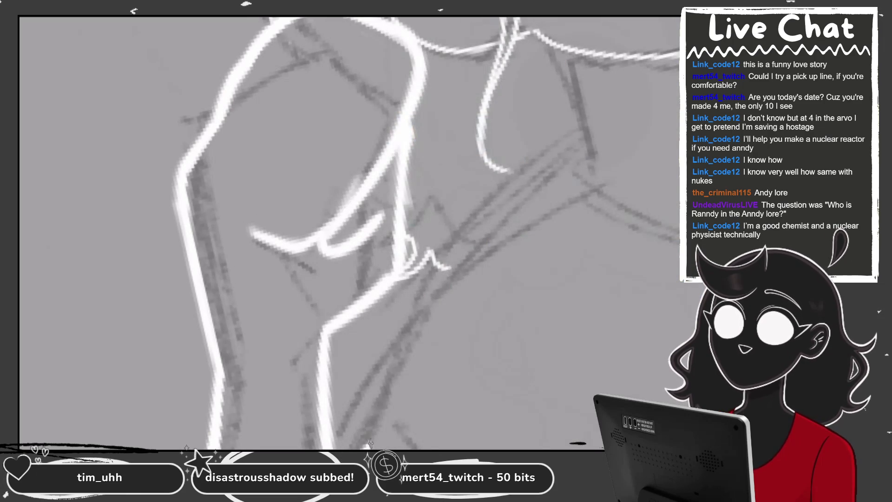
scroll(390, 232, "left", 2)
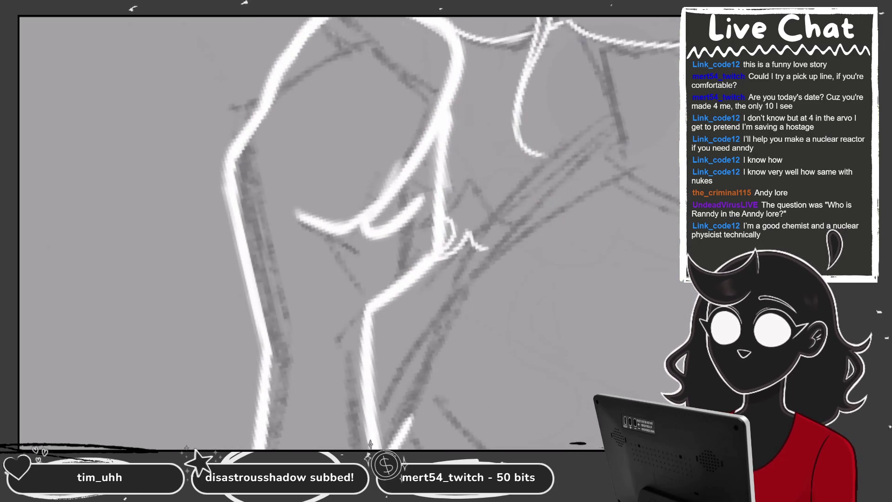
key("ctrl+z")
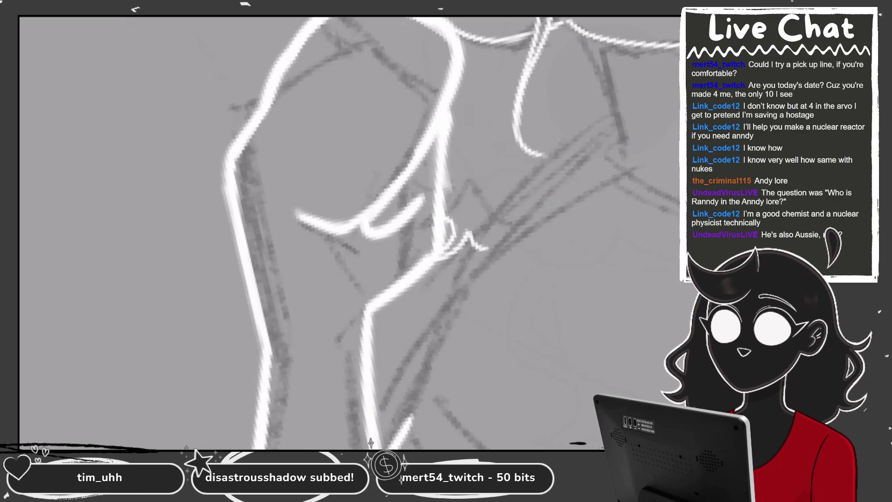
key("ctrl+minus")
key("ctrl+minus")
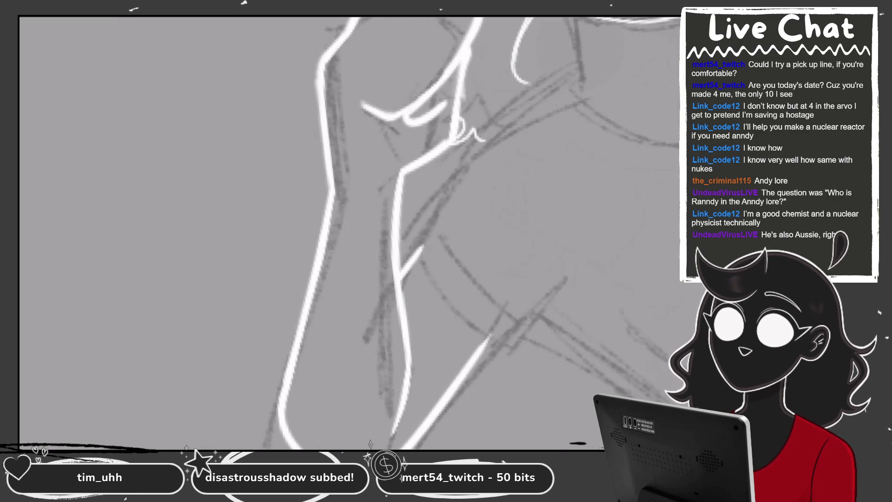
left_click_drag(348, 232, 284, 297)
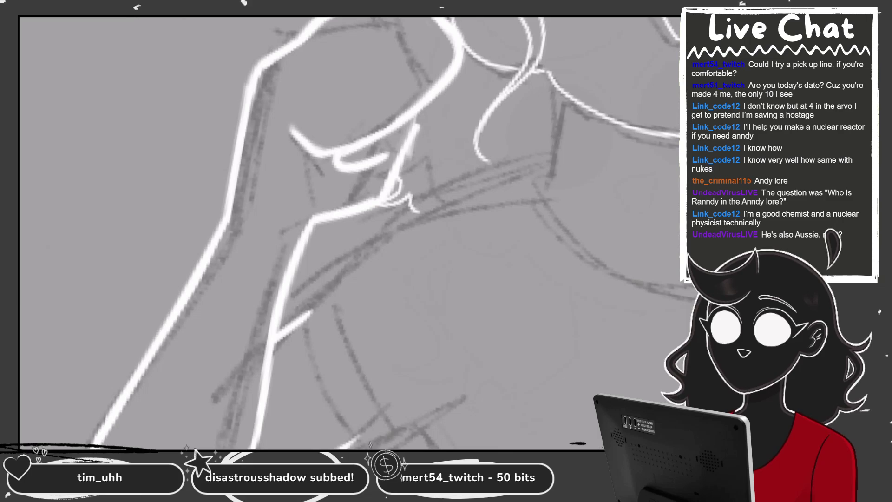
- Add detail strokes on the fist and dark lines down the forearm's edge
left_click_drag(418, 123, 407, 160)
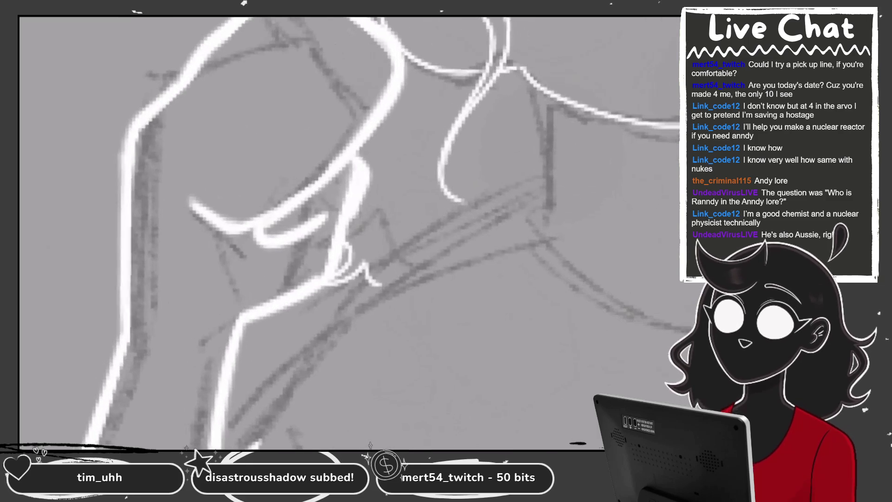
left_click_drag(352, 158, 346, 239)
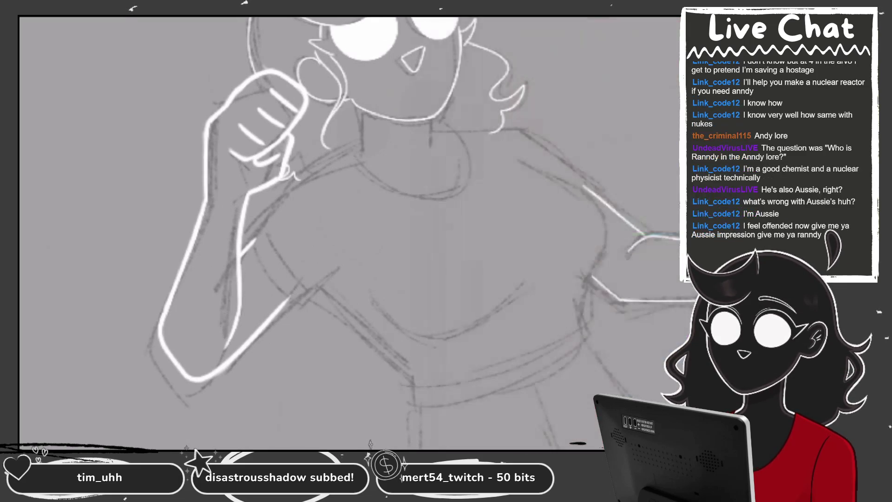
mouse_move(374, 139)
left_mouse_down()
mouse_move(321, 251)
mouse_move(316, 358)
left_mouse_up()
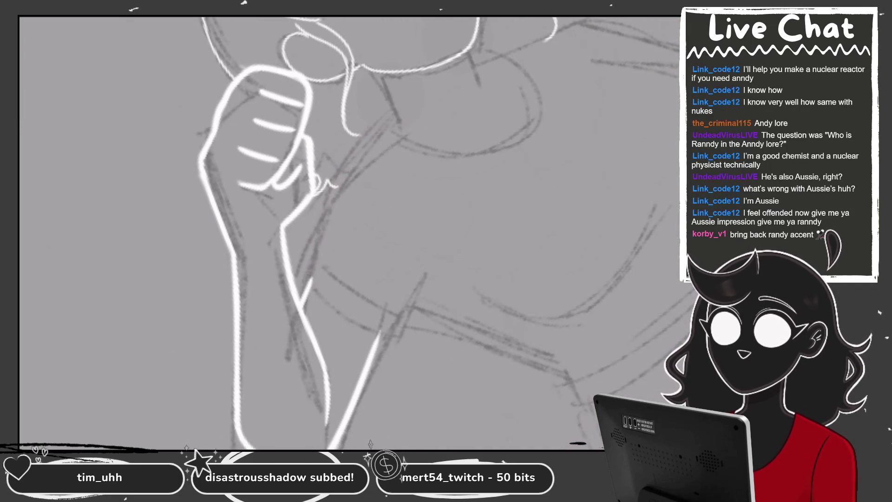
left_click_drag(347, 158, 308, 289)
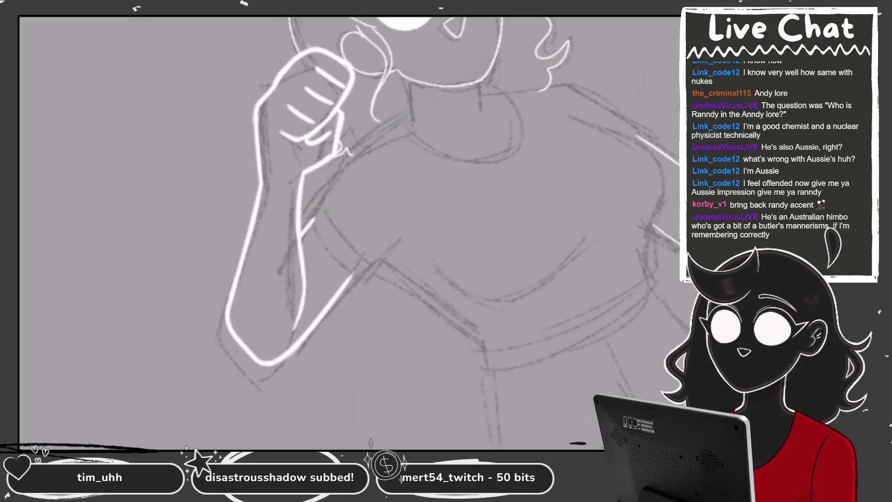
- Ink the dark red shoulder curve and sleeve edge along the arm
mouse_move(411, 120)
left_mouse_down()
mouse_move(353, 157)
mouse_move(311, 213)
left_mouse_up()
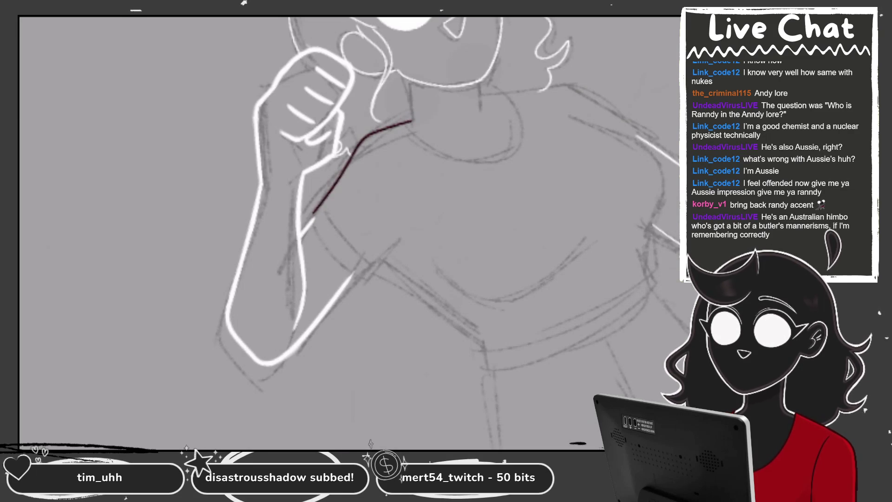
mouse_move(423, 77)
left_mouse_down()
mouse_move(325, 216)
mouse_move(312, 267)
left_mouse_up()
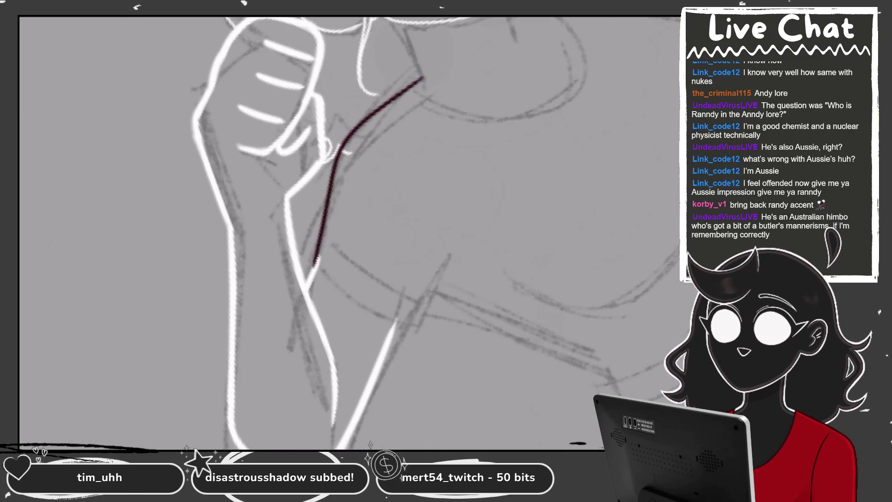
key("ctrl+z")
scroll(422, 139, "up", 5)
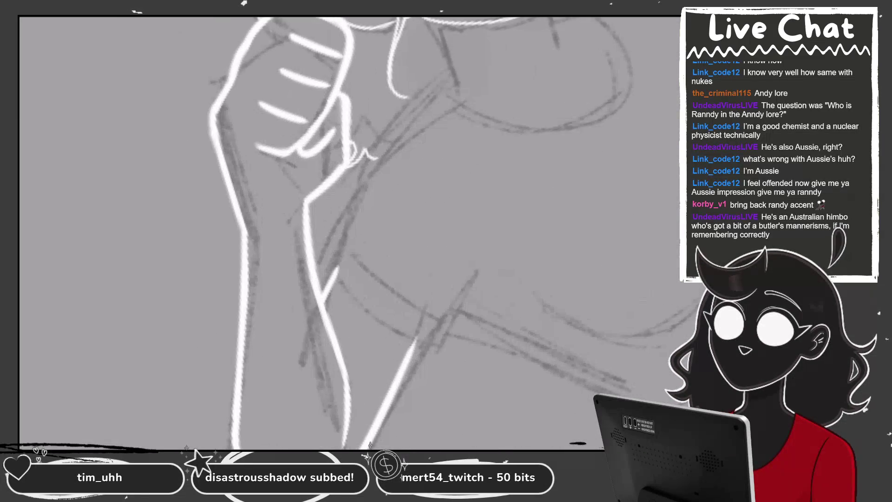
mouse_move(453, 92)
left_mouse_down()
mouse_move(423, 109)
mouse_move(336, 269)
left_mouse_up()
left_click_drag(404, 135, 395, 227)
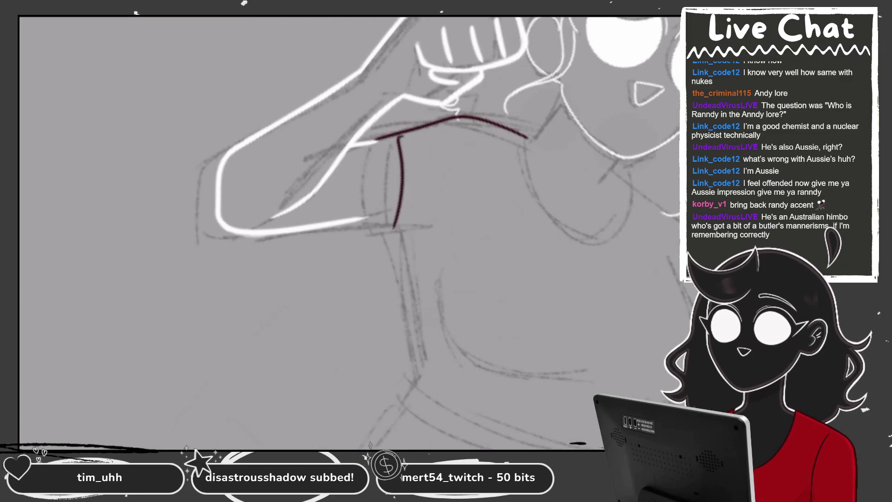
scroll(348, 209, "down", 5)
scroll(418, 186, "up", 5)
key("ctrl+z")
scroll(348, 232, "up", 3)
mouse_move(358, 111)
left_mouse_down()
mouse_move(483, 82)
mouse_move(527, 88)
mouse_move(523, 79)
left_mouse_up()
- Draw the dark red shirt side line down the torso with a small hook at the hem
mouse_move(348, 232)
left_mouse_down()
mouse_move(325, 139)
mouse_move(334, 146)
left_mouse_up()
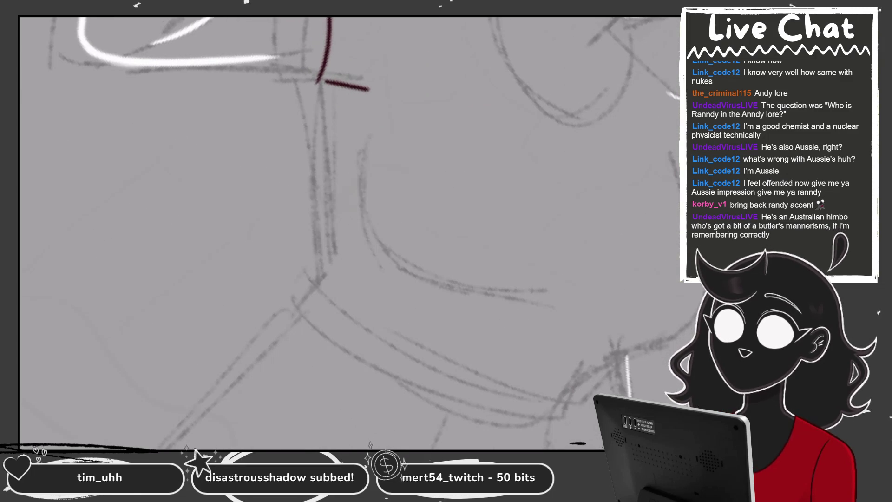
left_click_drag(327, 81, 320, 299)
key("ctrl+z")
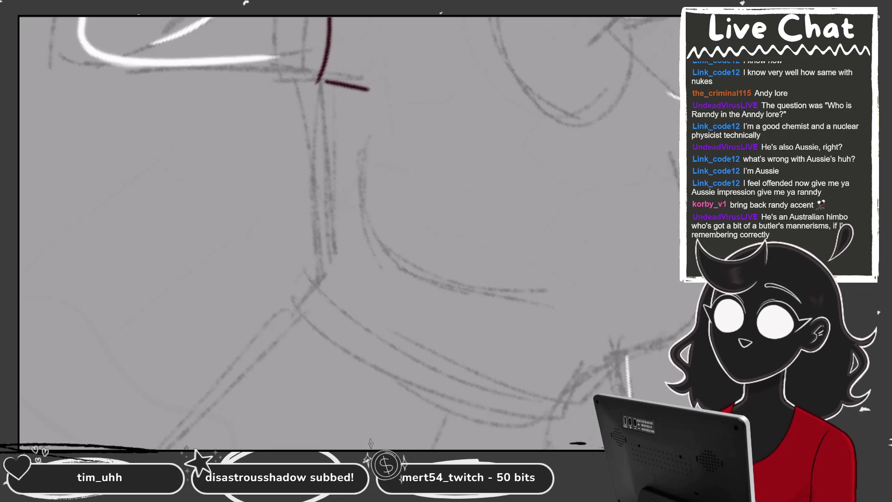
left_click_drag(330, 85, 331, 285)
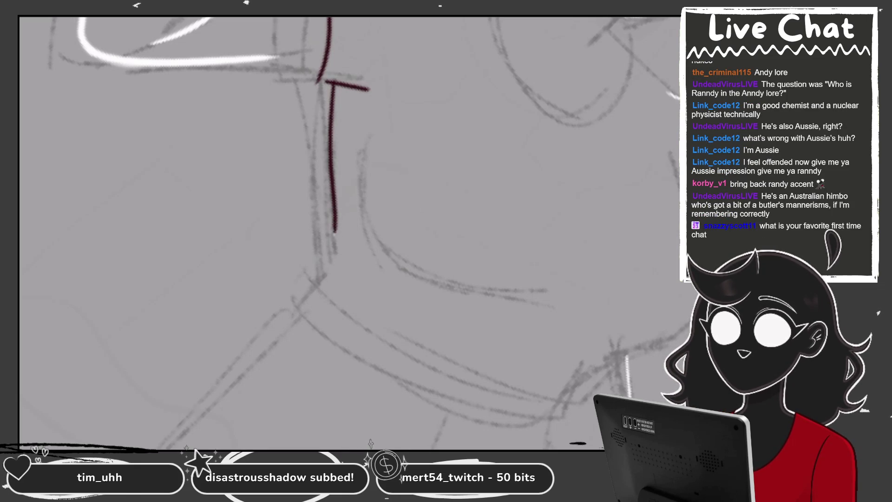
key("ctrl+z")
left_click_drag(331, 89, 334, 227)
left_click_drag(332, 90, 330, 271)
key("ctrl+z")
key("ctrl+z")
left_click_drag(332, 88, 330, 291)
mouse_move(418, 139)
left_mouse_down()
mouse_move(334, 121)
mouse_move(269, 154)
left_mouse_up()
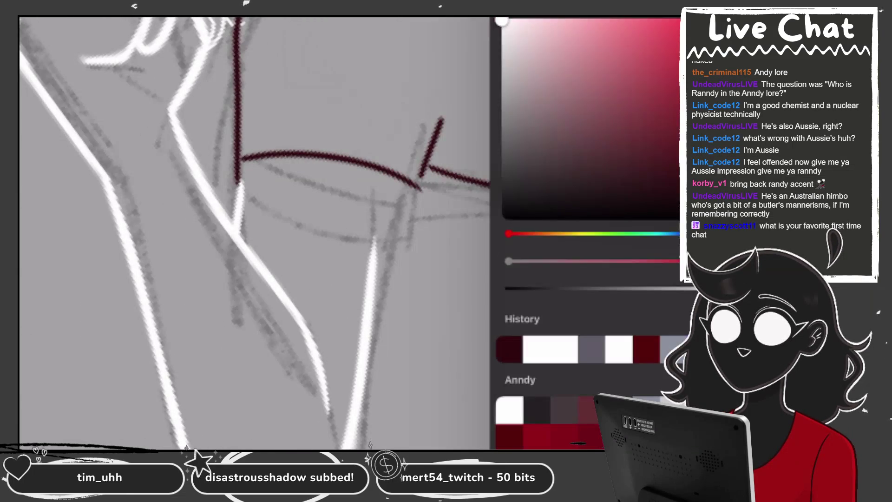
- Redraw the white outer outline of the forearm
left_click_drag(402, 179, 371, 390)
scroll(348, 232, "down", 2)
key("ctrl+z")
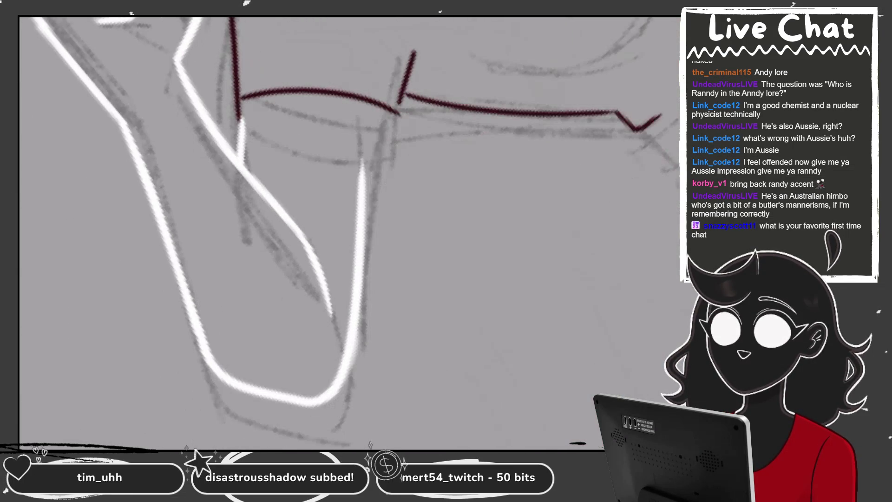
left_click_drag(362, 155, 348, 312)
key("ctrl+z")
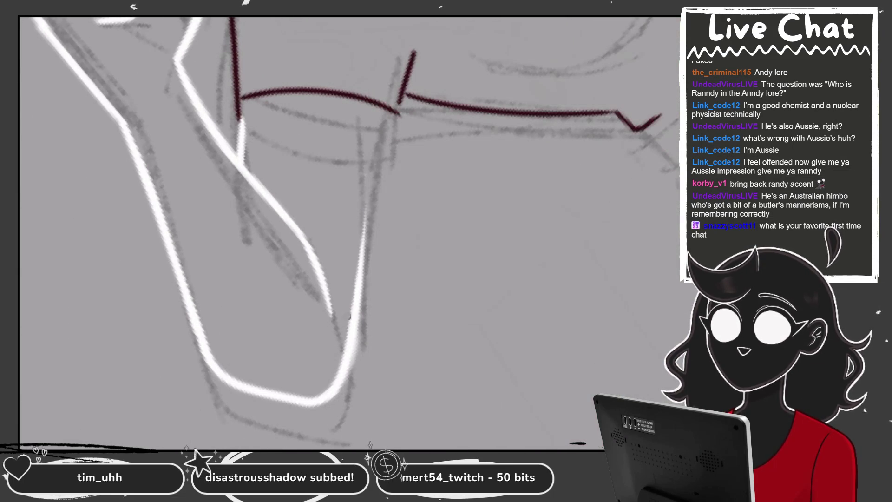
left_click_drag(363, 229, 346, 353)
- Draw the long white inner forearm line, retrying until it fits
left_click_drag(382, 109, 353, 330)
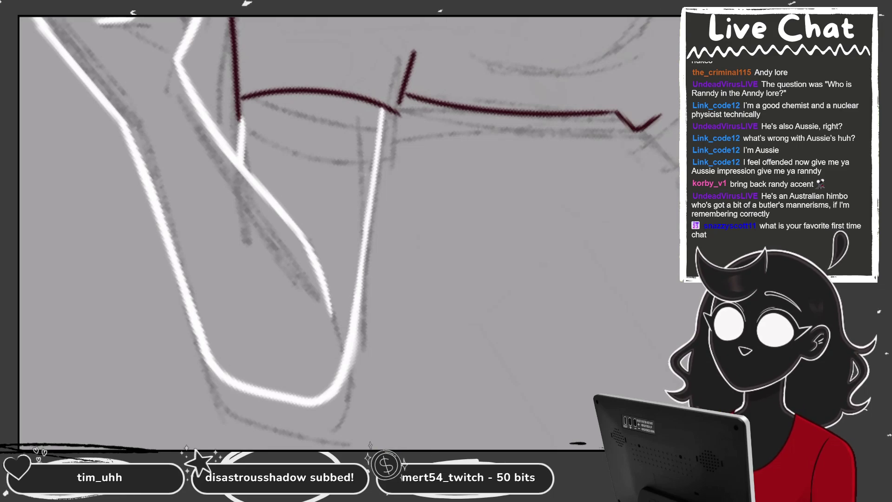
scroll(372, 209, "down", 2)
key("ctrl+z")
left_click_drag(402, 143, 373, 273)
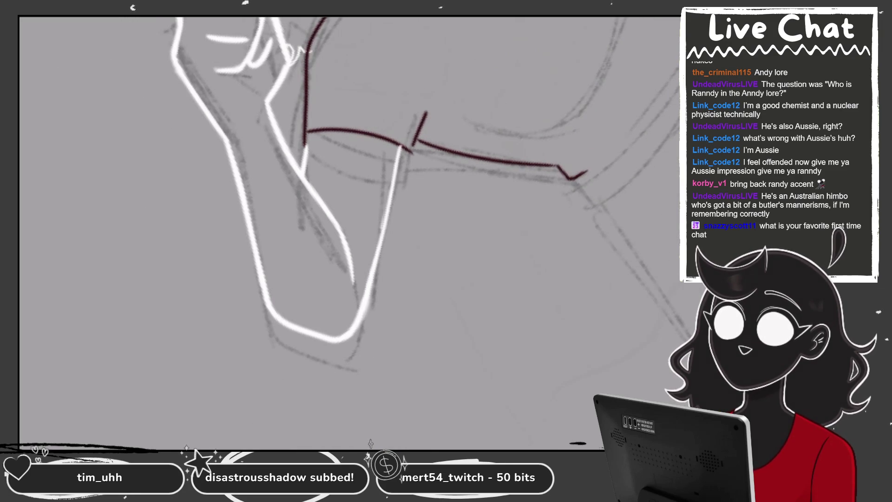
scroll(459, 291, "up", 2)
scroll(409, 208, "up", 2)
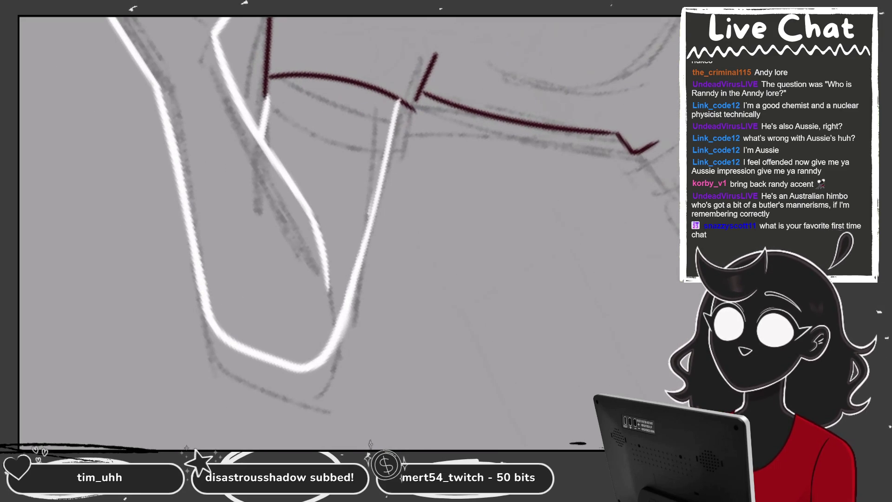
key("ctrl+z")
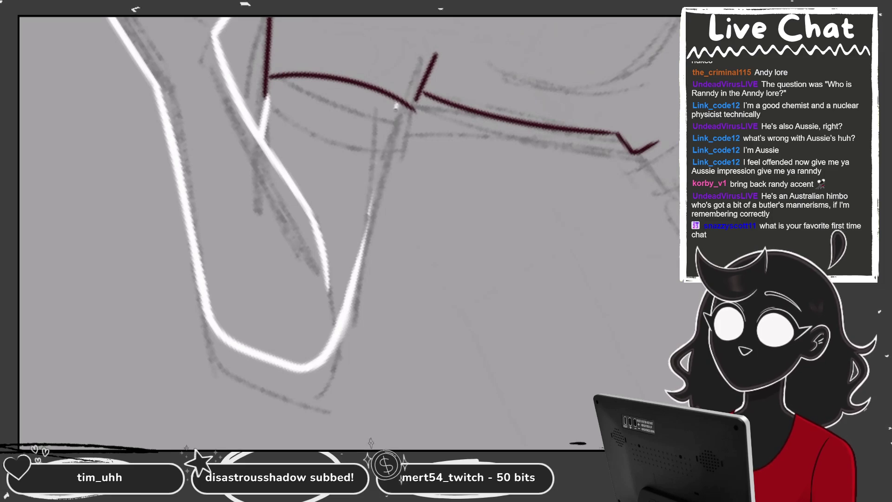
left_click_drag(397, 103, 358, 260)
scroll(394, 398, "up", 2)
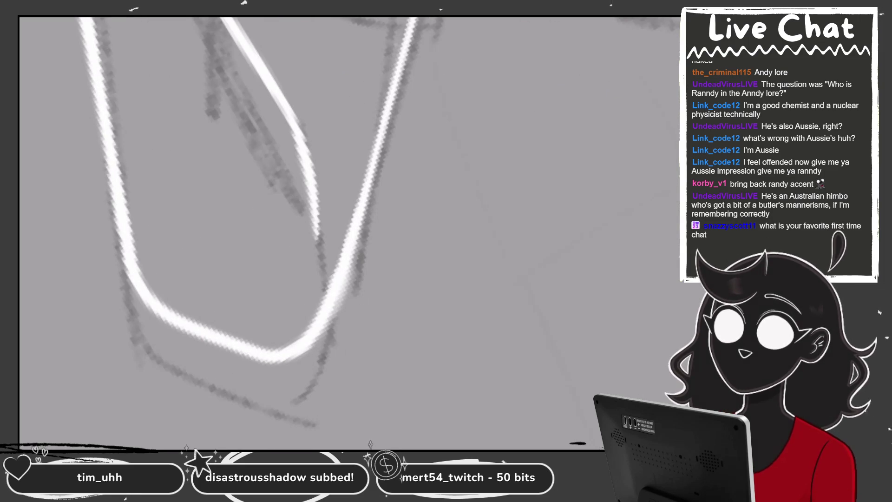
- Darken the grey sketch along both sides of the forearm
left_click_drag(357, 251, 306, 348)
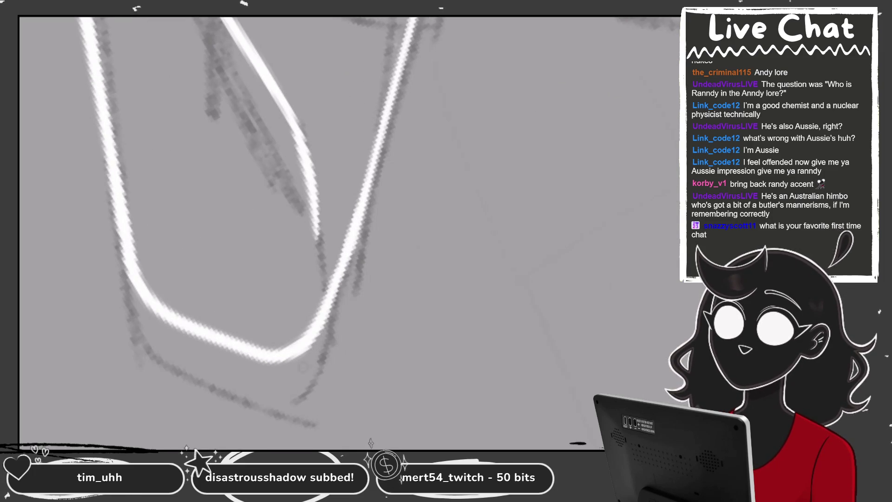
scroll(395, 233, "down", 1)
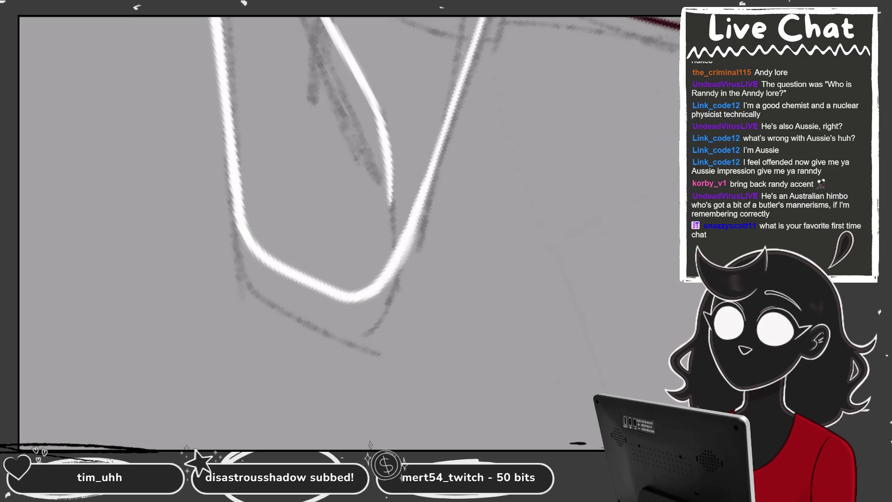
left_click_drag(390, 283, 404, 241)
left_click_drag(386, 288, 420, 207)
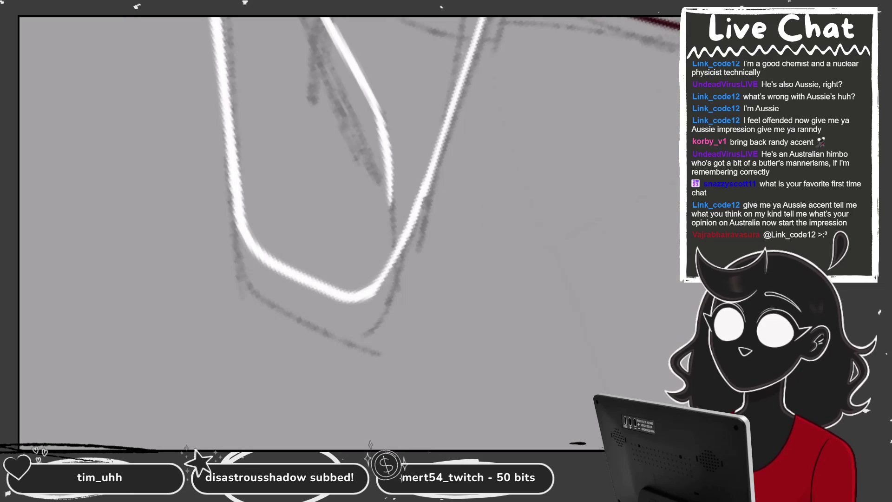
- Zoom onto the arm and erase and touch up the short white arm stroke
left_click_drag(348, 232, 399, 197)
scroll(348, 209, "down", 1)
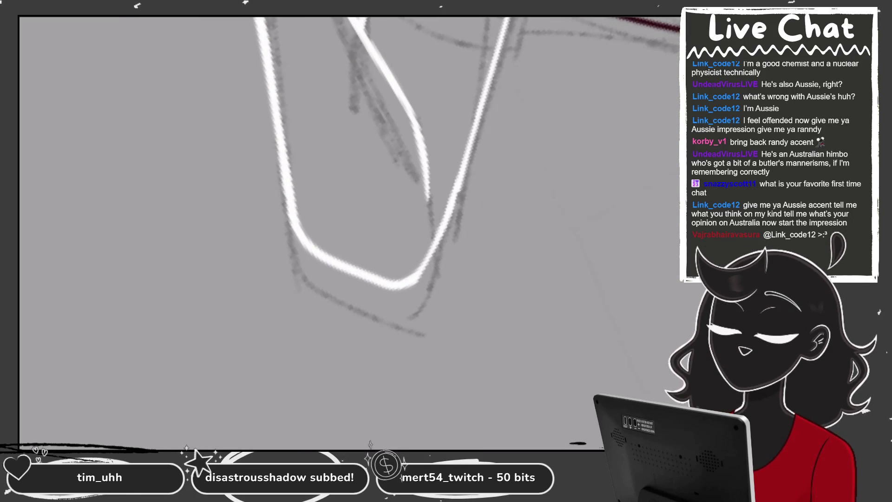
scroll(348, 209, "up", 3)
left_click_drag(418, 140, 381, 195)
mouse_move(305, 211)
left_mouse_down()
mouse_move(319, 165)
mouse_move(307, 227)
left_mouse_up()
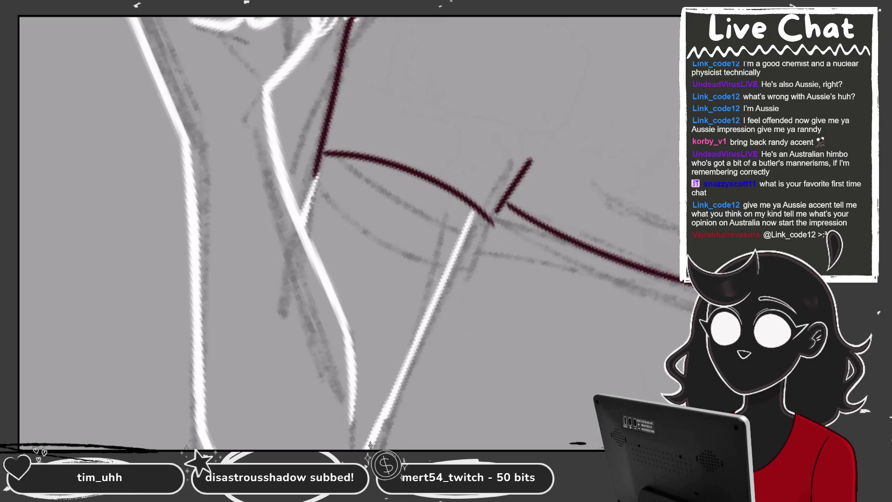
left_click_drag(325, 155, 313, 179)
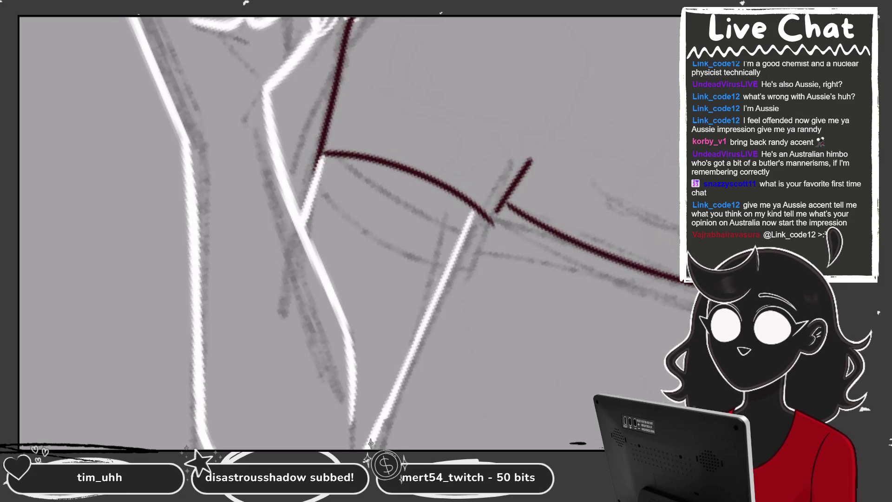
left_click_drag(418, 232, 371, 208)
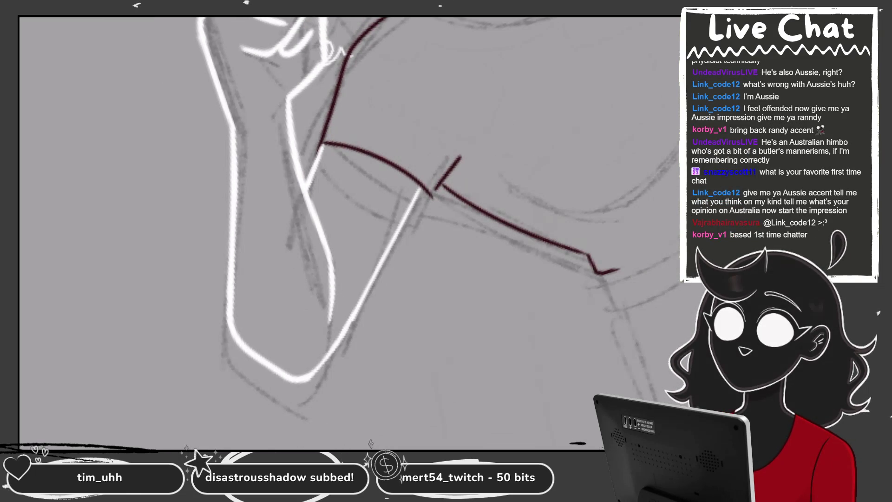
scroll(348, 209, "down", 2)
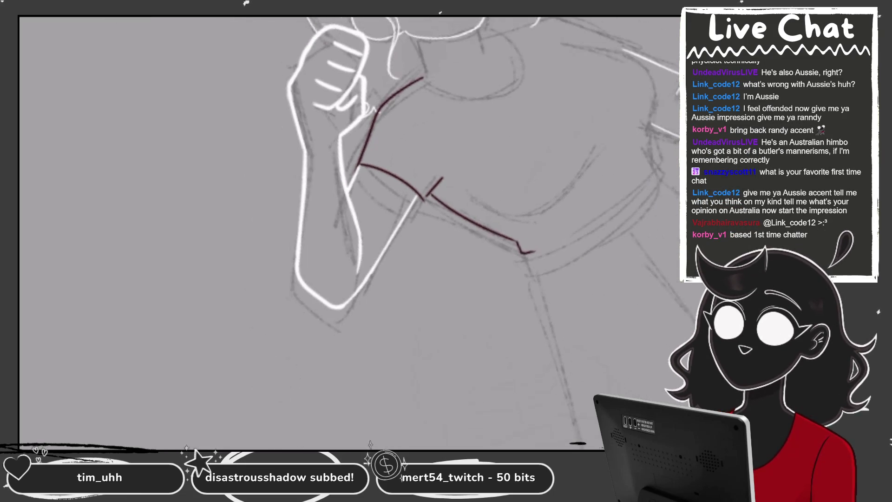
scroll(349, 209, "down", 2)
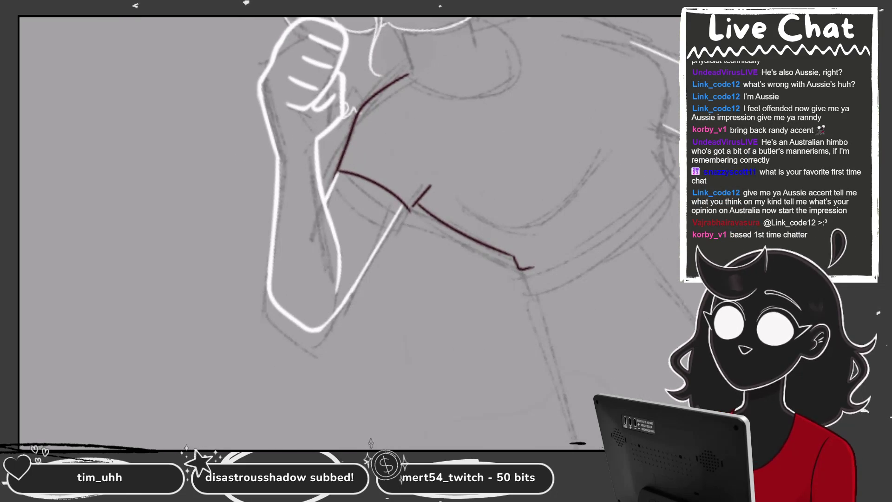
scroll(349, 209, "up", 3)
scroll(348, 208, "down", 3)
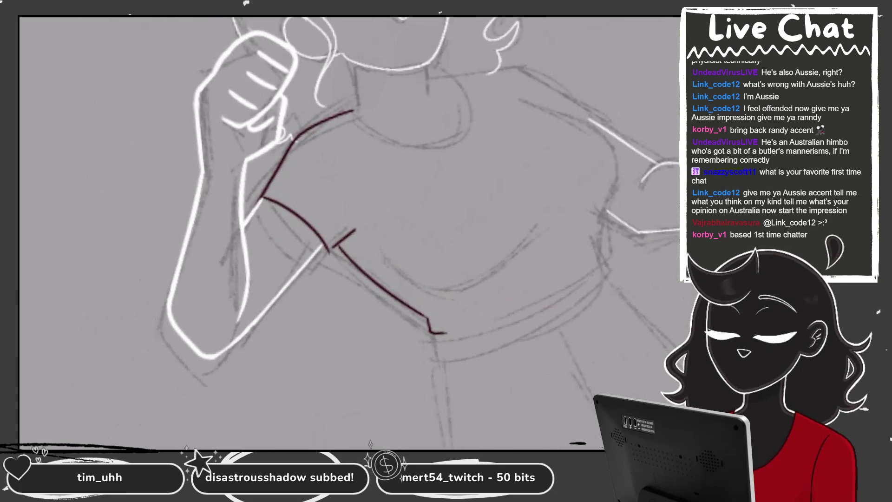
scroll(349, 209, "down", 1)
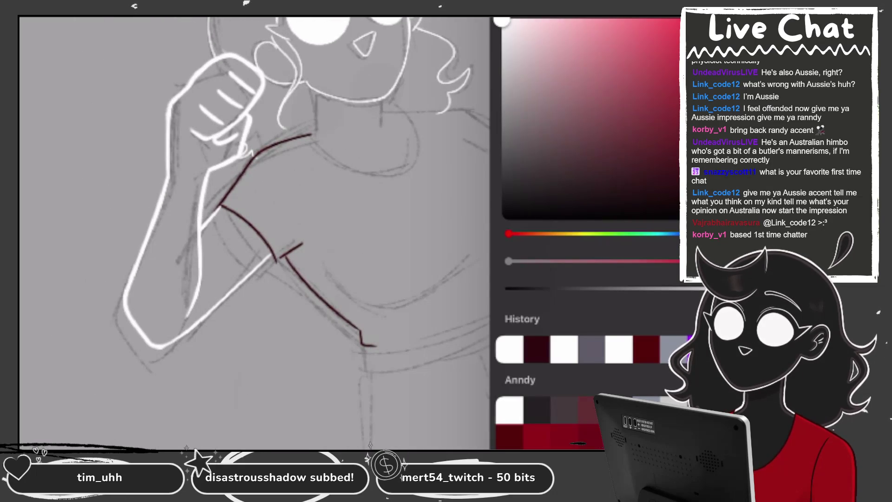
- Ink the shirt's U-shaped neckline in dark red, redrawing it until it sits right
scroll(348, 232, "up", 3)
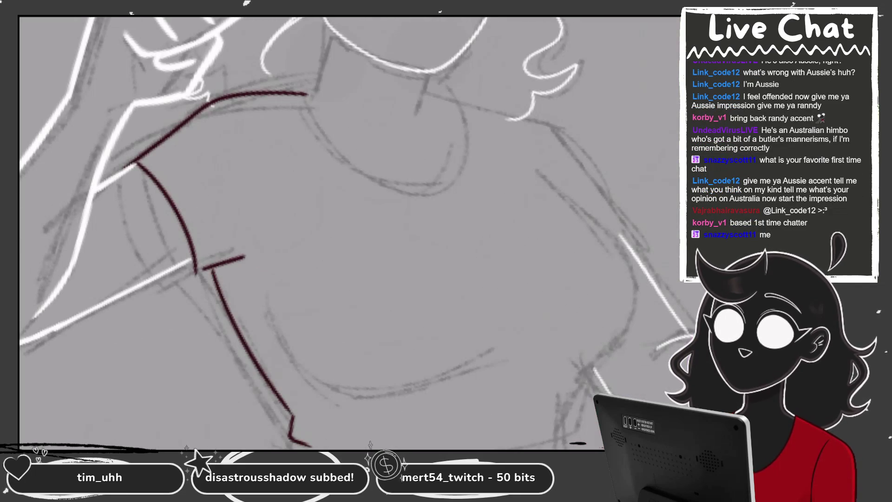
left_click_drag(302, 100, 460, 103)
scroll(418, 140, "up", 2)
key("ctrl+z")
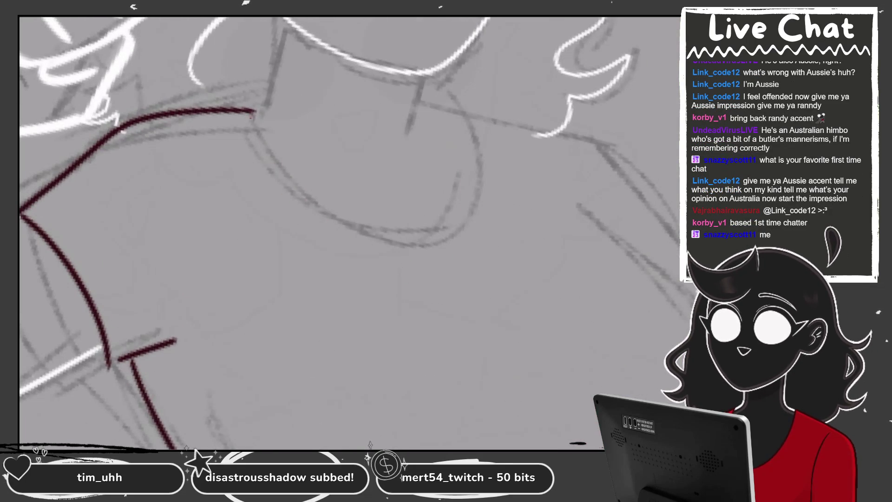
left_click_drag(253, 111, 469, 112)
scroll(256, 233, "down", 2)
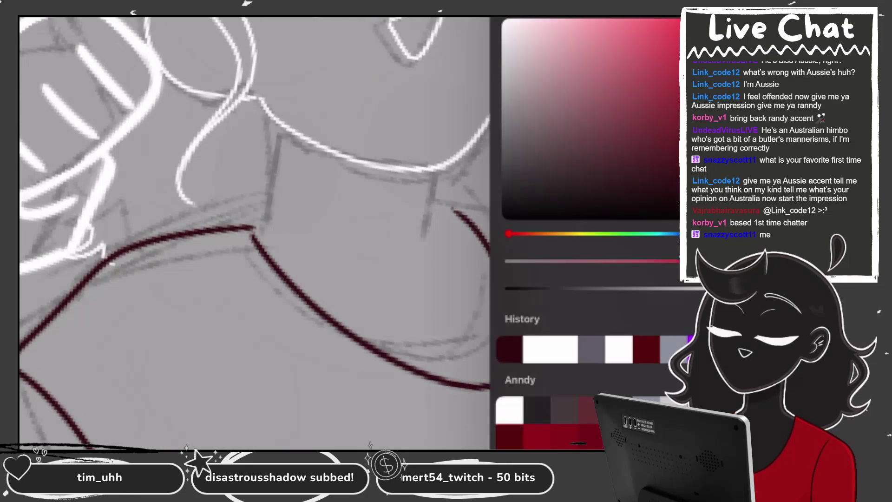
key("Escape")
key("ctrl+z")
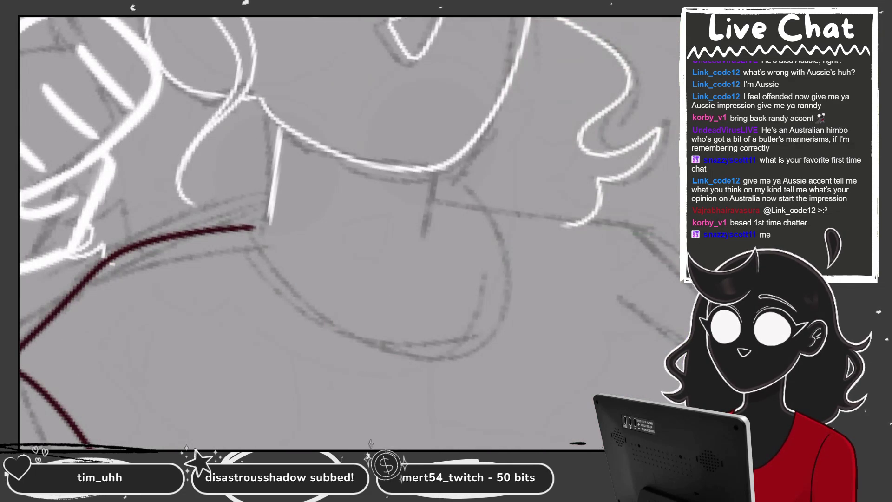
left_click_drag(438, 171, 425, 241)
key("Escape")
left_click_drag(253, 228, 457, 221)
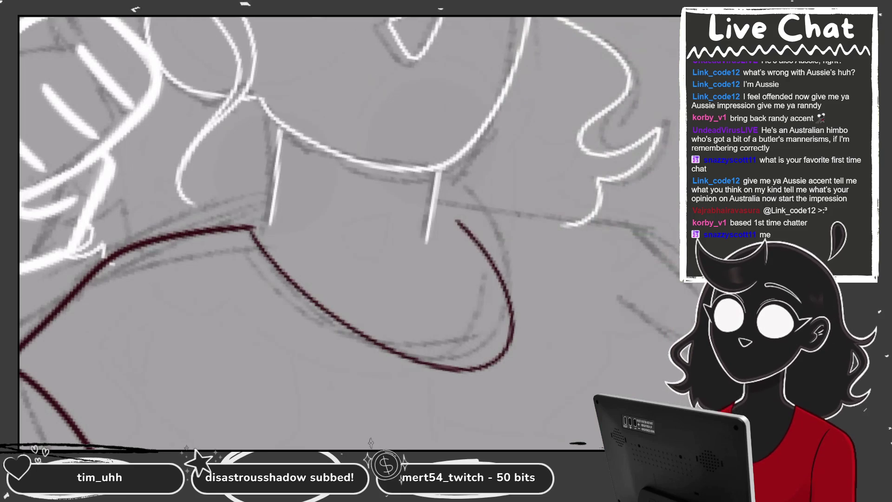
key("ctrl+z")
left_click_drag(251, 113, 457, 260)
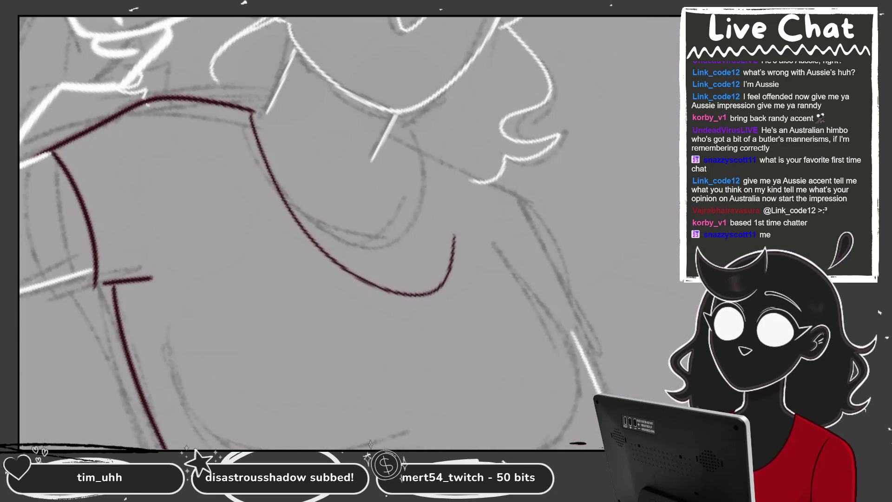
left_click_drag(417, 160, 441, 290)
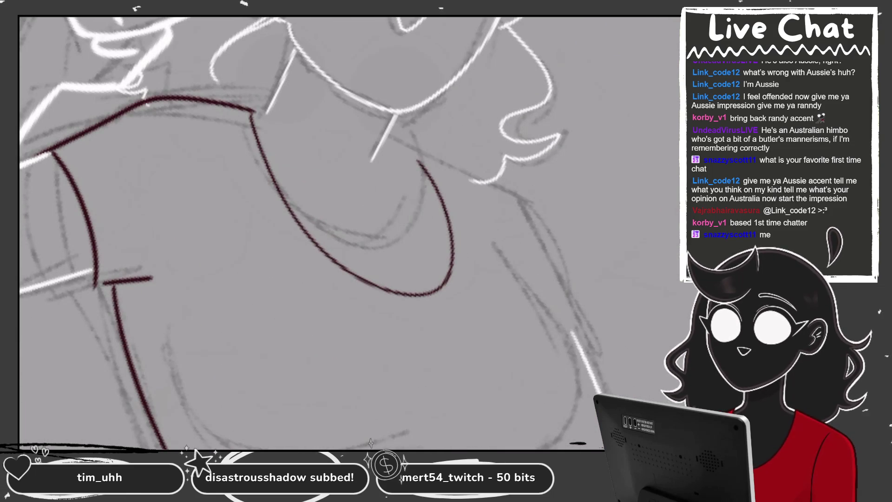
key("ctrl+z")
left_click_drag(251, 114, 408, 163)
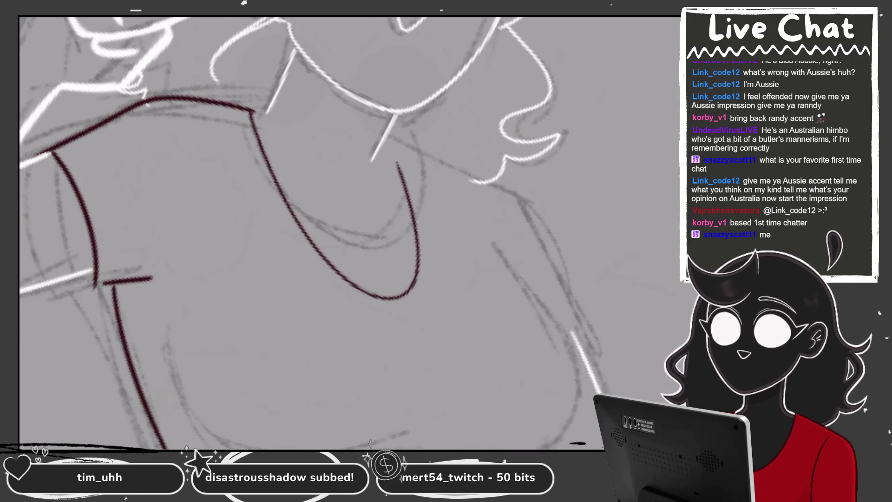
- Ink the shirt's right shoulder, right side and lower hem line, joining the chest S-curve
left_click_drag(369, 208, 476, 140)
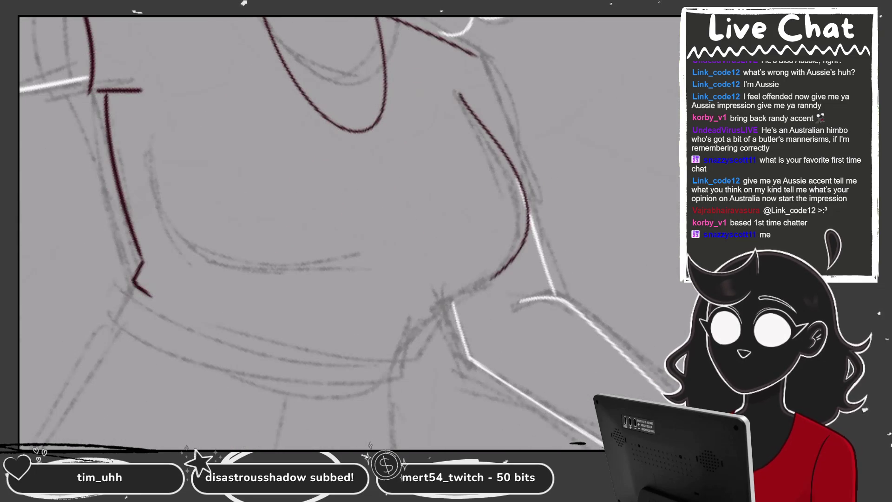
left_click_drag(428, 111, 464, 272)
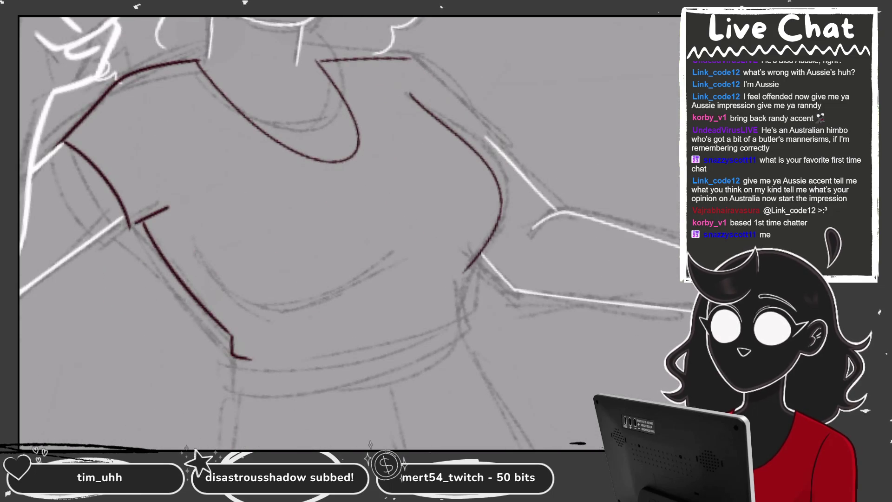
left_click_drag(310, 316, 448, 282)
key("ctrl+z")
mouse_move(314, 279)
left_mouse_down()
mouse_move(458, 185)
mouse_move(497, 234)
left_mouse_up()
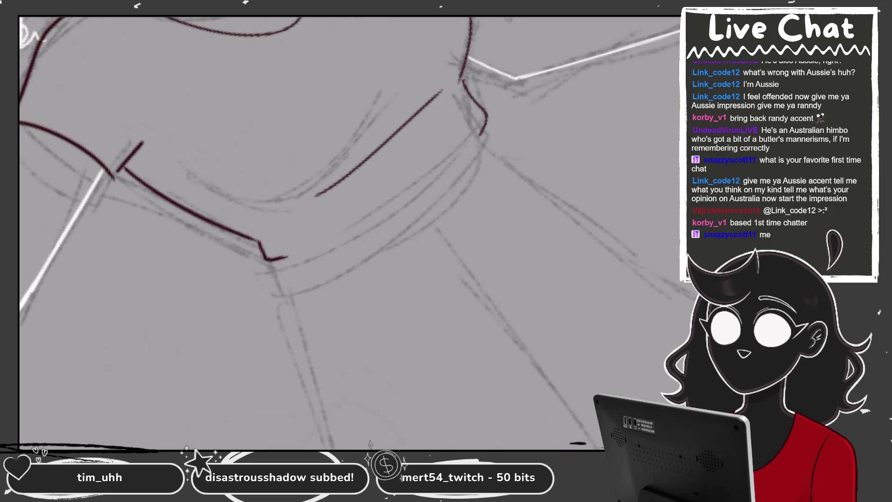
scroll(348, 232, "down", 3)
scroll(348, 232, "up", 3)
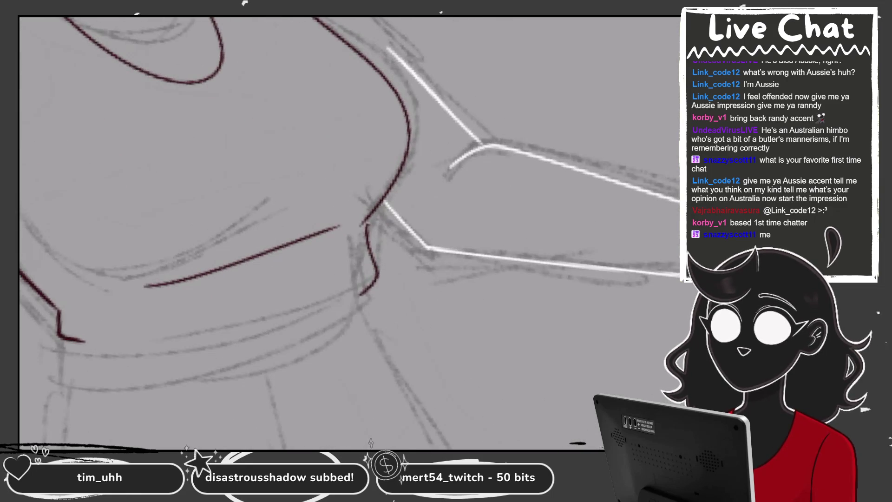
scroll(479, 246, "up", 2)
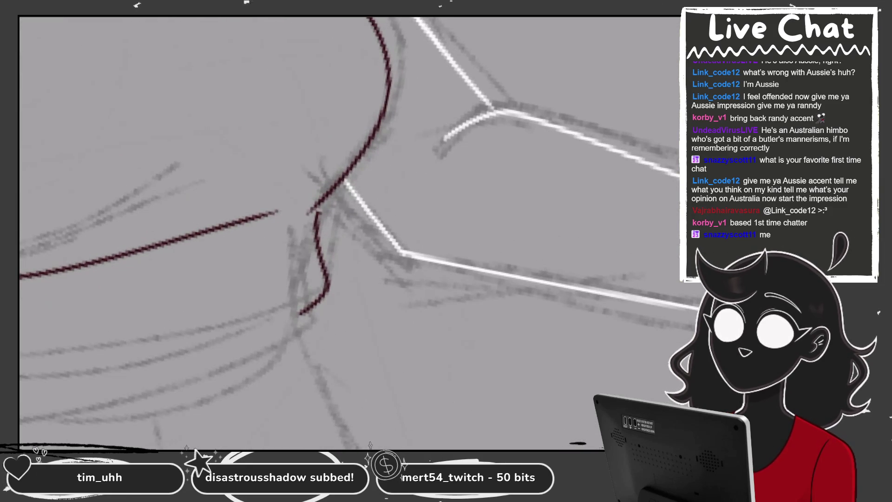
left_click_drag(321, 204, 315, 234)
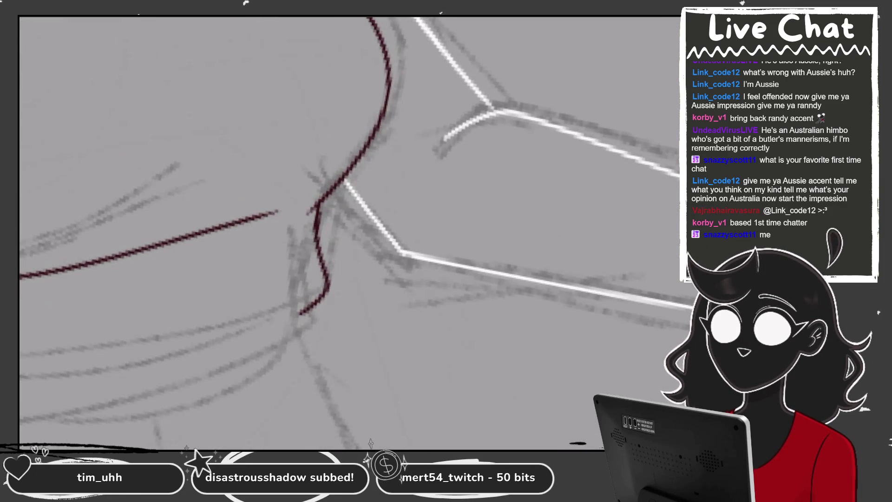
- Ink the upper chest line with a short stroke at its end
scroll(353, 232, "down", 1)
scroll(353, 232, "down", 1)
scroll(353, 232, "down", 1)
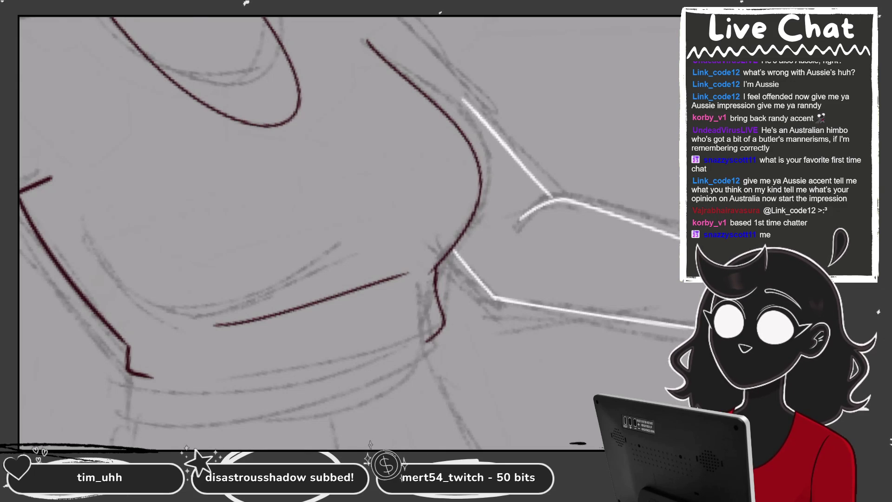
scroll(353, 232, "up", 3)
left_click_drag(395, 253, 678, 111)
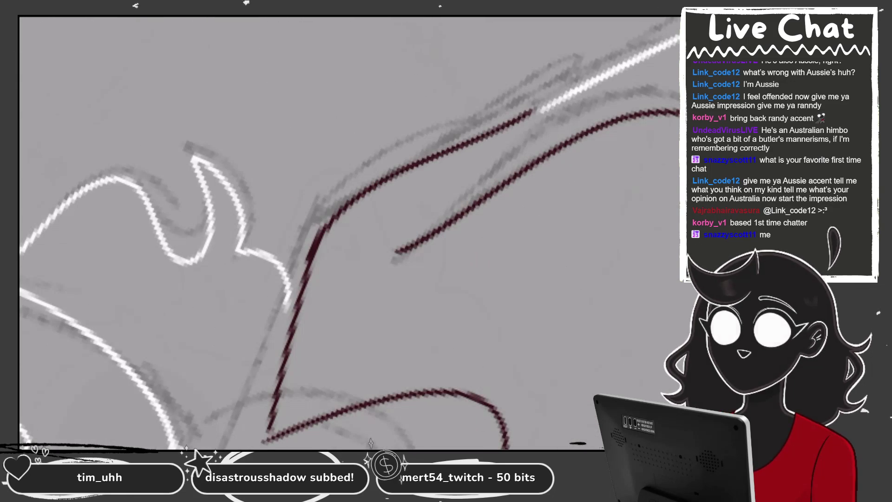
key("ctrl+z")
left_click_drag(309, 253, 524, 99)
left_click_drag(488, 121, 548, 160)
scroll(353, 232, "down", 3)
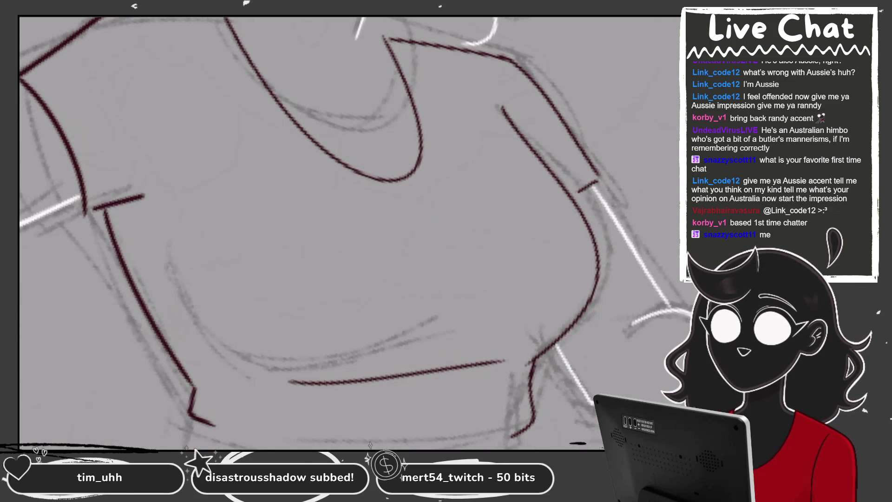
scroll(353, 233, "down", 3)
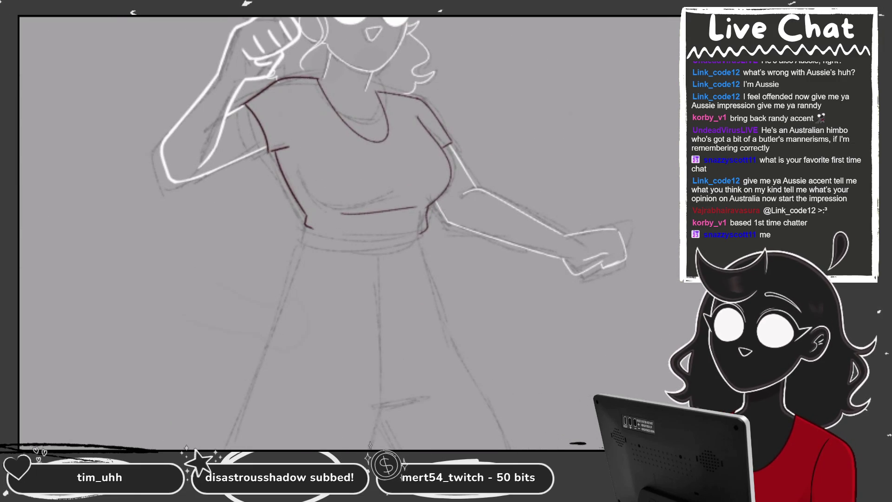
scroll(325, 186, "up", 5)
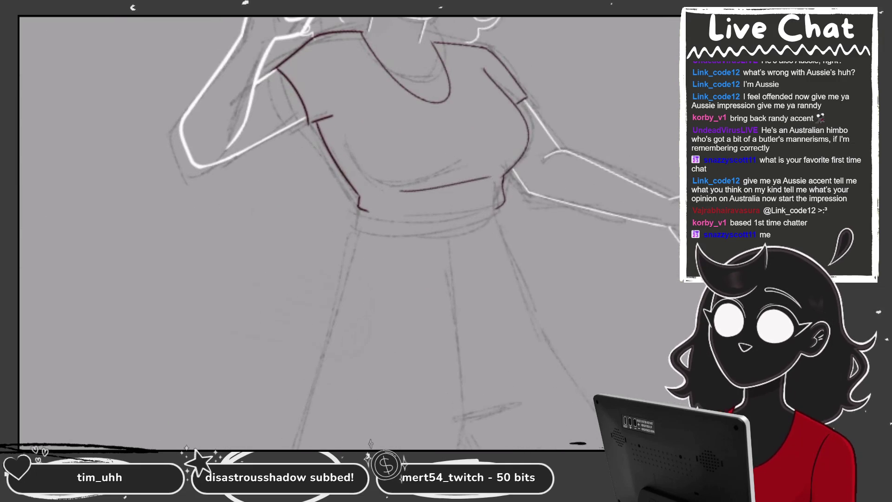
- Switch to light grey-purple ink and trace the belt line and its long lower edge
left_click(530, 140)
scroll(349, 209, "up", 3)
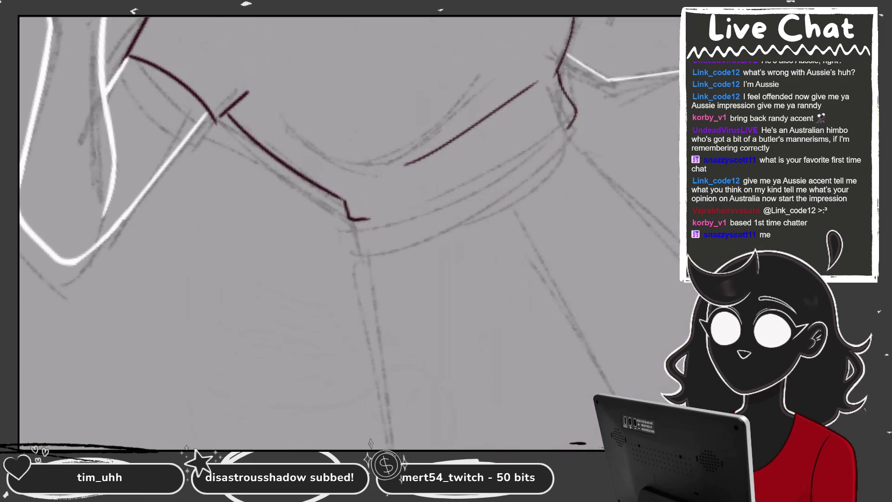
left_click_drag(362, 219, 567, 116)
key("ctrl+z")
left_click_drag(356, 219, 564, 132)
key("ctrl+z")
left_click_drag(362, 220, 563, 130)
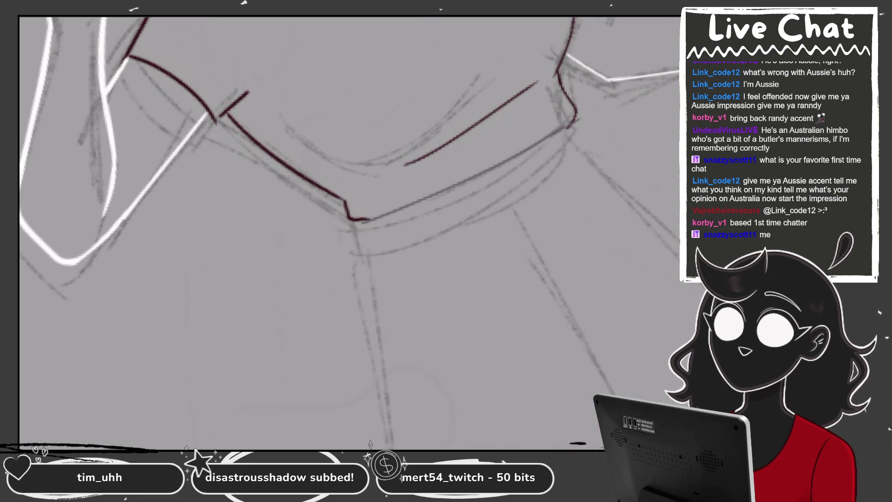
scroll(348, 153, "up", 3)
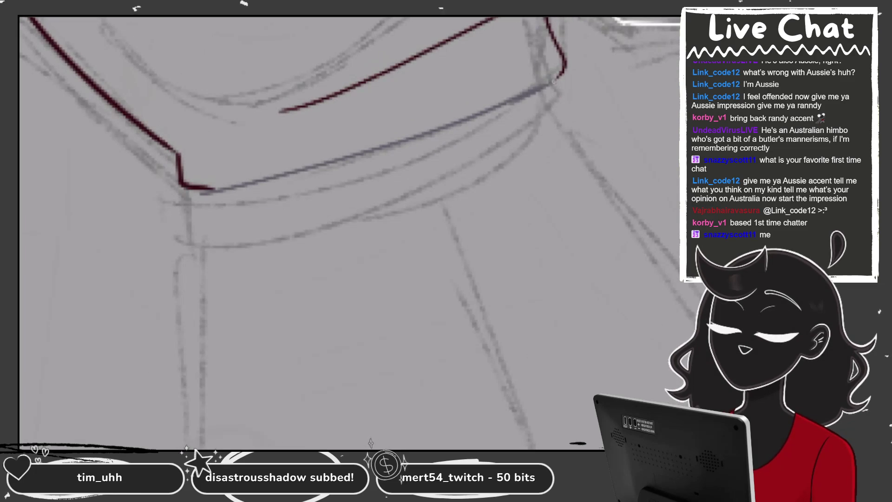
left_click_drag(189, 190, 540, 120)
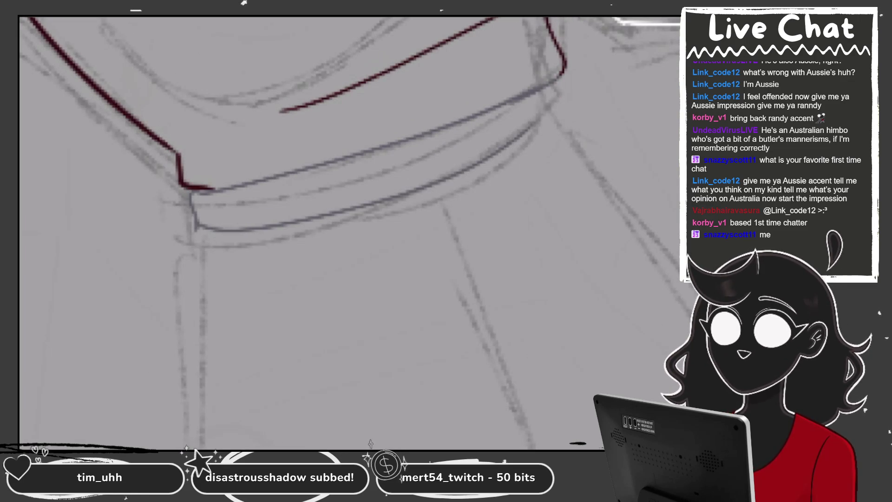
key("ctrl+z")
left_click_drag(203, 225, 541, 120)
left_click_drag(555, 91, 529, 140)
key("ctrl+z")
- Trace a long diagonal leg line and smooth the line below the waistband
scroll(349, 232, "down", 3)
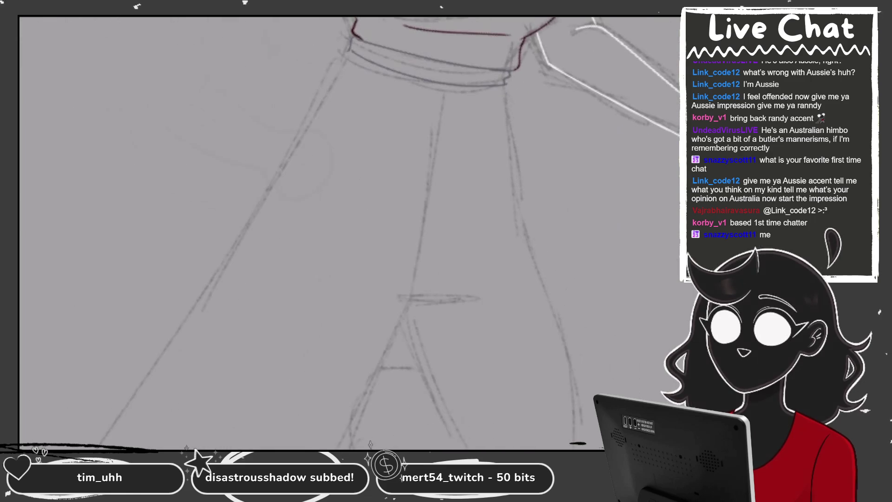
scroll(348, 232, "down", 2)
scroll(348, 232, "down", 2)
scroll(348, 233, "down", 1)
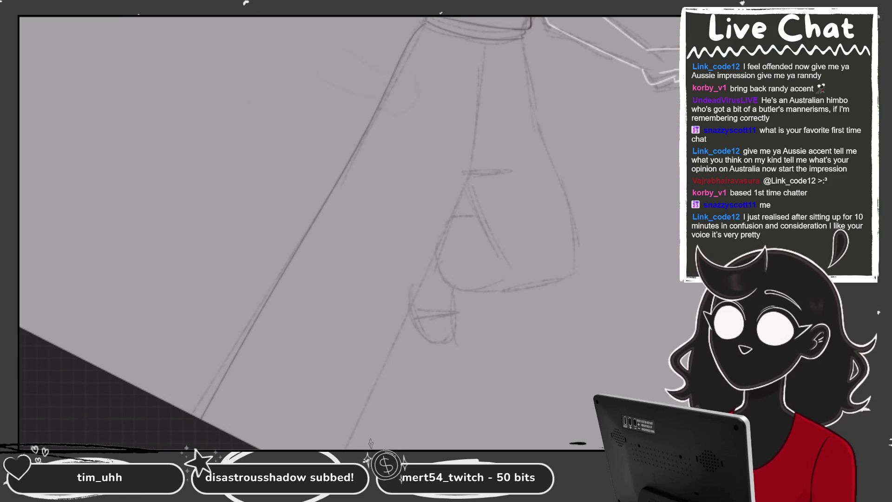
left_click_drag(425, 26, 202, 420)
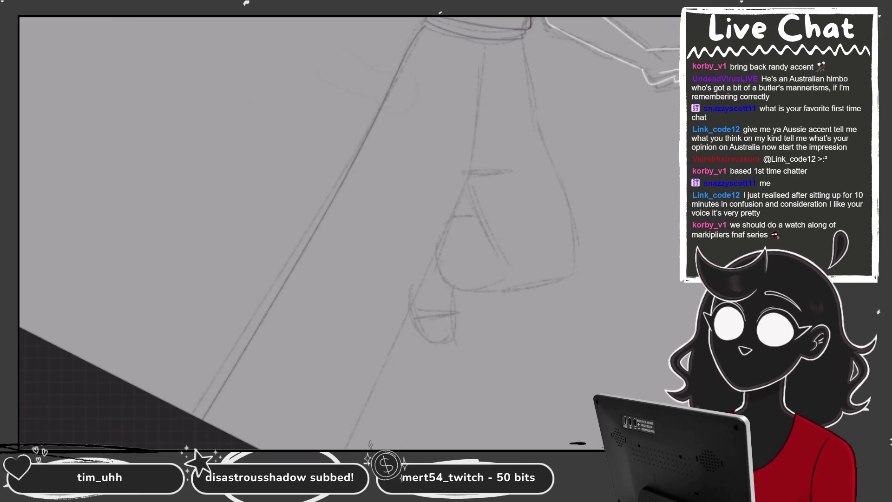
key("minus")
scroll(325, 232, "up", 5)
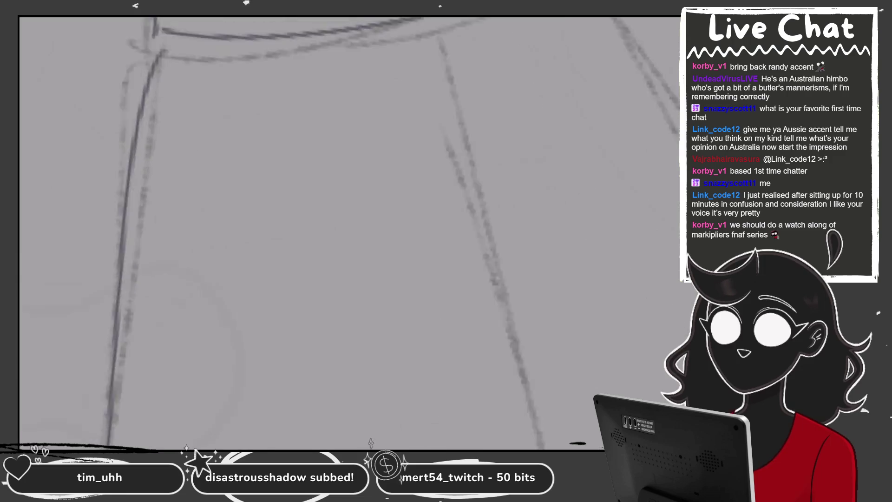
key("ctrl+z")
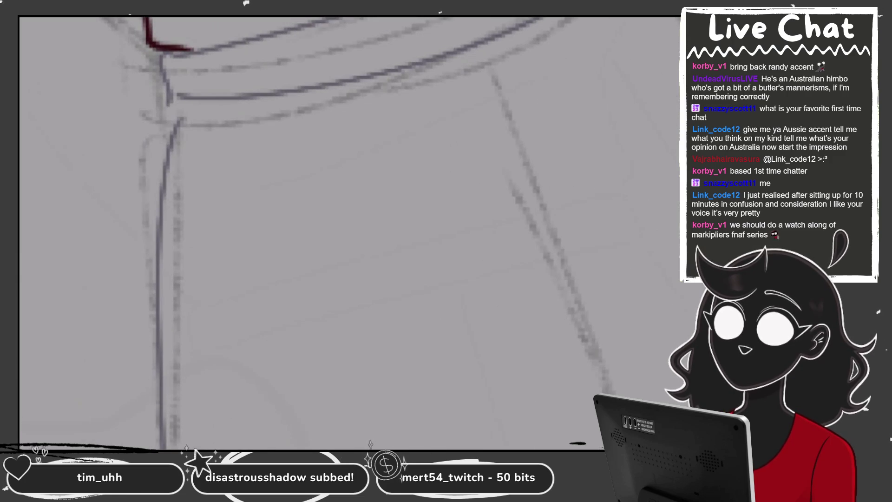
left_click_drag(178, 95, 164, 253)
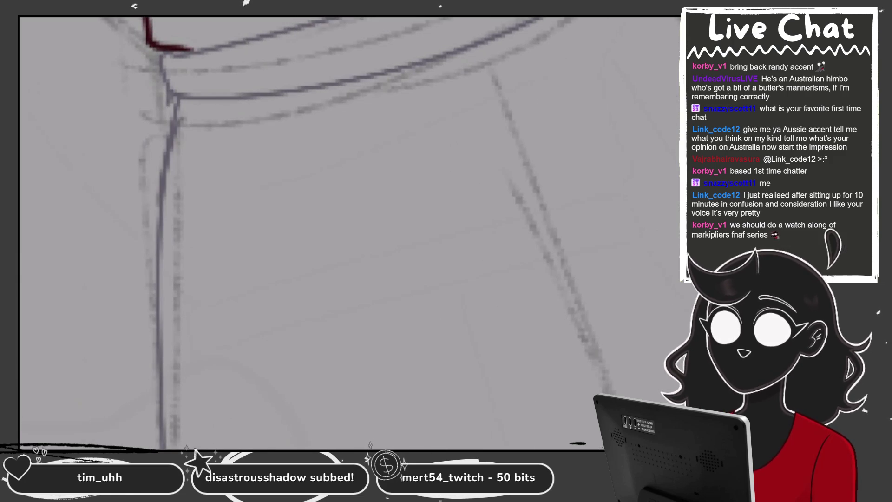
scroll(325, 232, "down", 3)
scroll(325, 232, "down", 3)
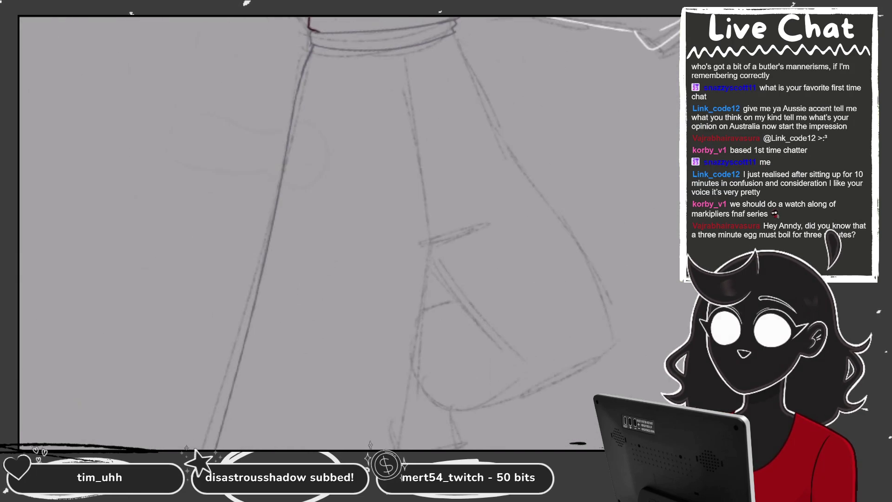
scroll(325, 232, "down", 3)
- Trace the left and right vertical leg lines downward
left_click_drag(404, 92, 424, 415)
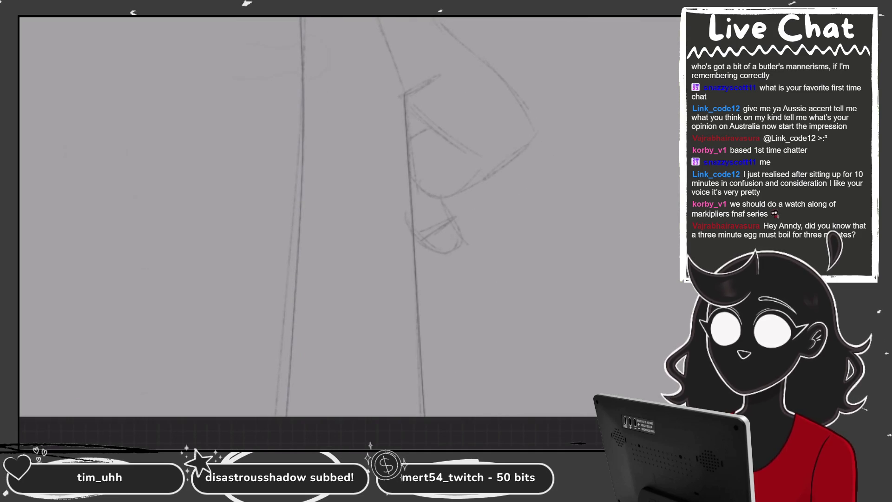
left_click_drag(302, 145, 276, 415)
scroll(348, 232, "down", 3)
scroll(348, 233, "up", 5)
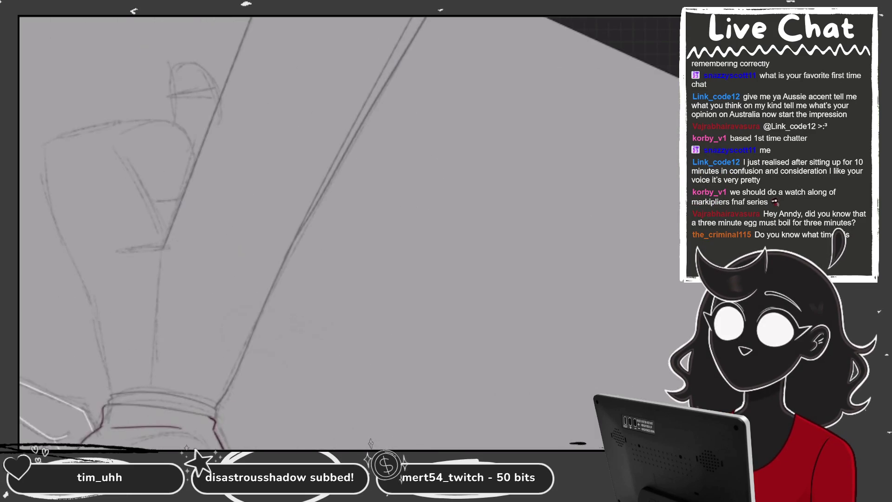
- Retrace the diagonal leg line, dropping the extra strokes, and rotate the canvas toward the legs
left_click_drag(325, 232, 418, 260)
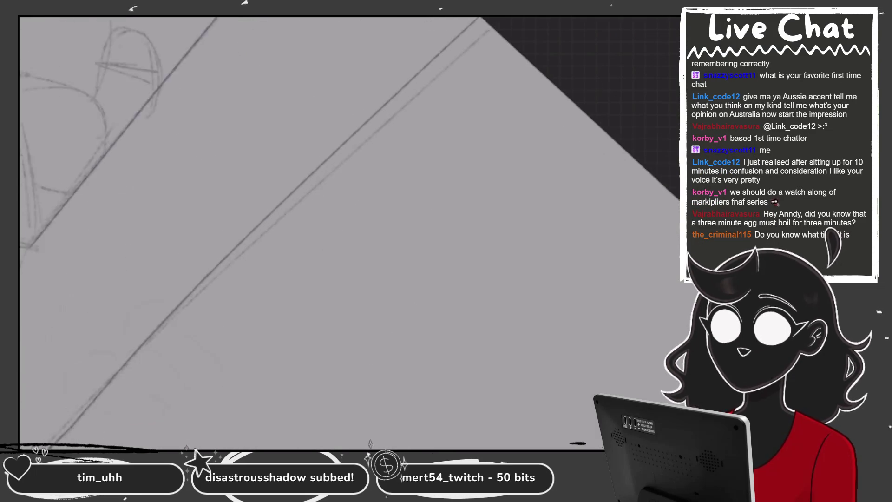
mouse_move(323, 150)
left_mouse_down()
mouse_move(225, 251)
mouse_move(469, 18)
left_mouse_up()
left_click_drag(225, 251, 28, 400)
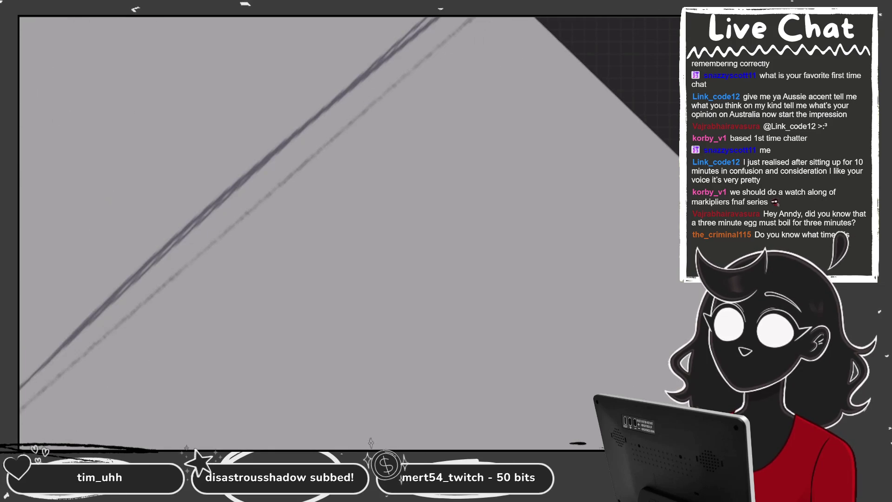
key("ctrl+z")
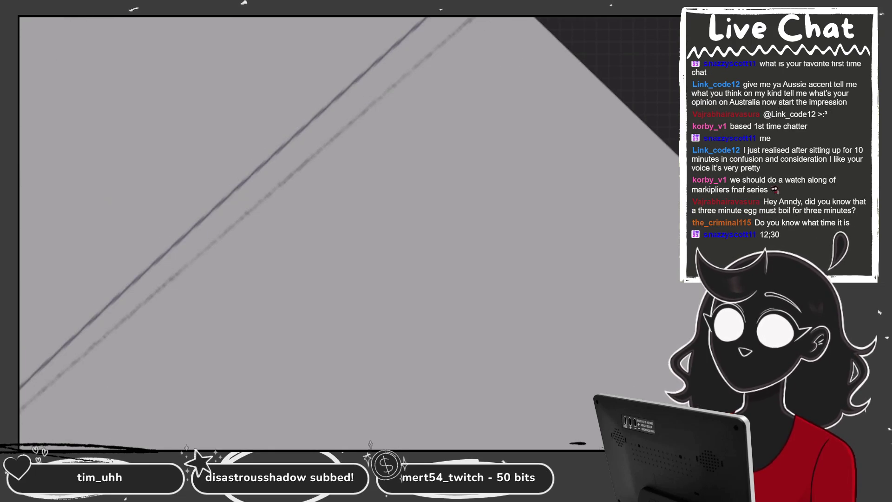
scroll(348, 232, "left", 3)
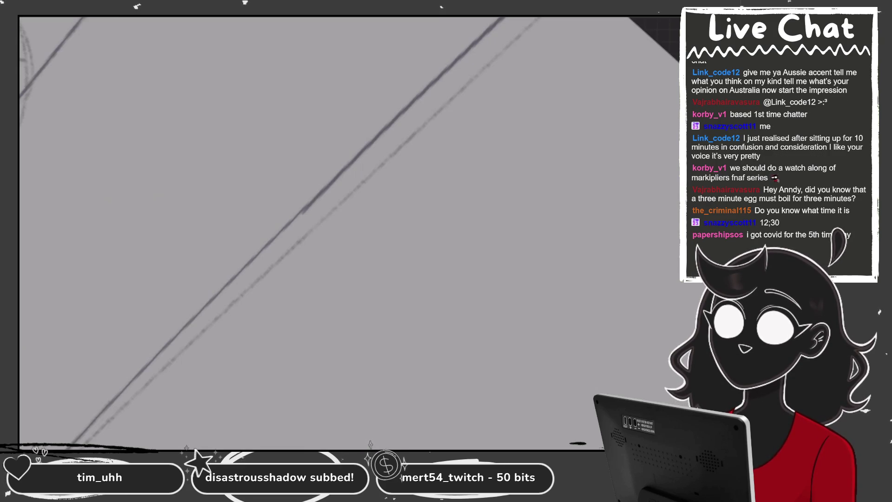
left_click_drag(199, 310, 367, 136)
key("ctrl+z")
left_click_drag(202, 317, 351, 165)
key("ctrl+z")
left_click_drag(302, 211, 402, 108)
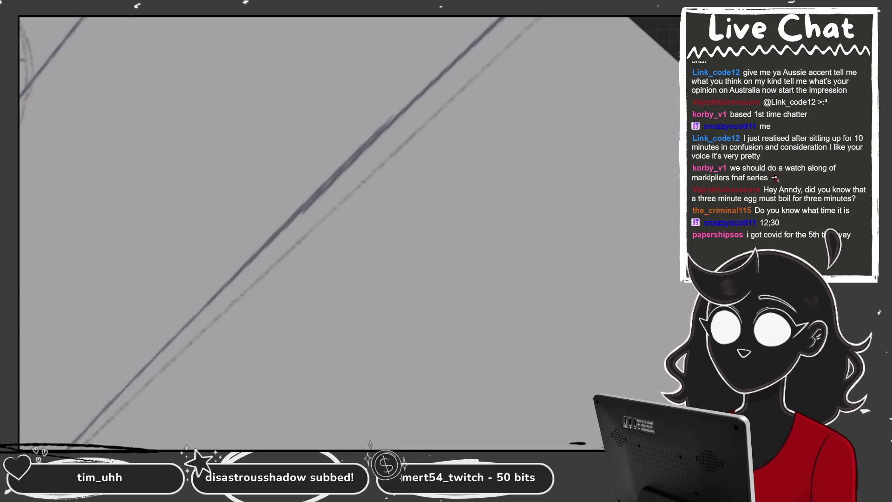
key("ctrl+z")
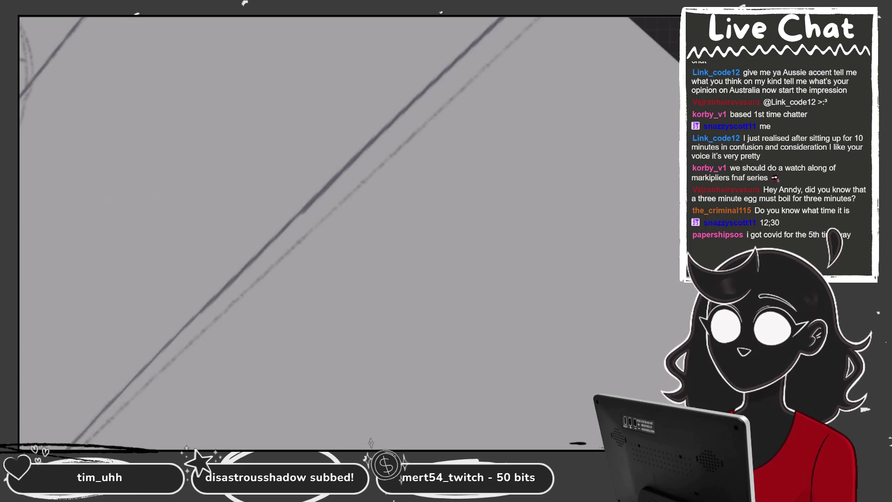
mouse_move(348, 233)
left_mouse_down()
mouse_move(325, 242)
mouse_move(334, 251)
mouse_move(353, 233)
mouse_move(344, 251)
left_mouse_up()
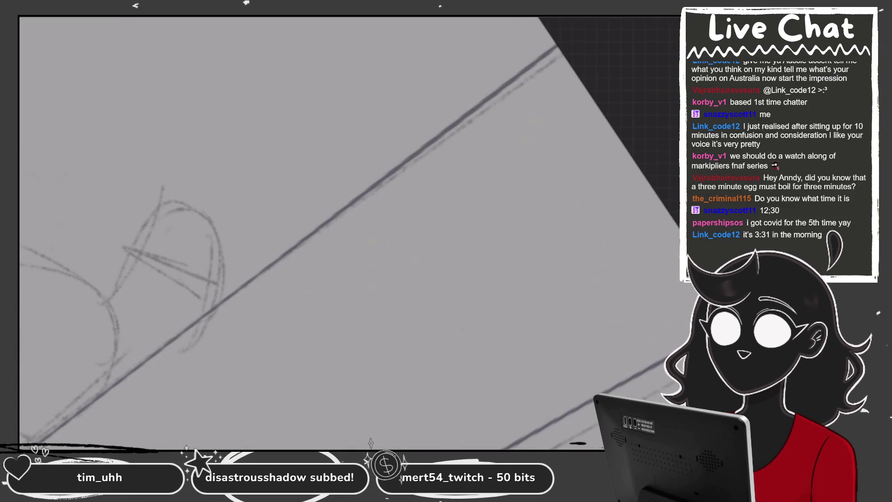
mouse_move(344, 250)
left_mouse_down()
mouse_move(363, 218)
mouse_move(376, 255)
left_mouse_up()
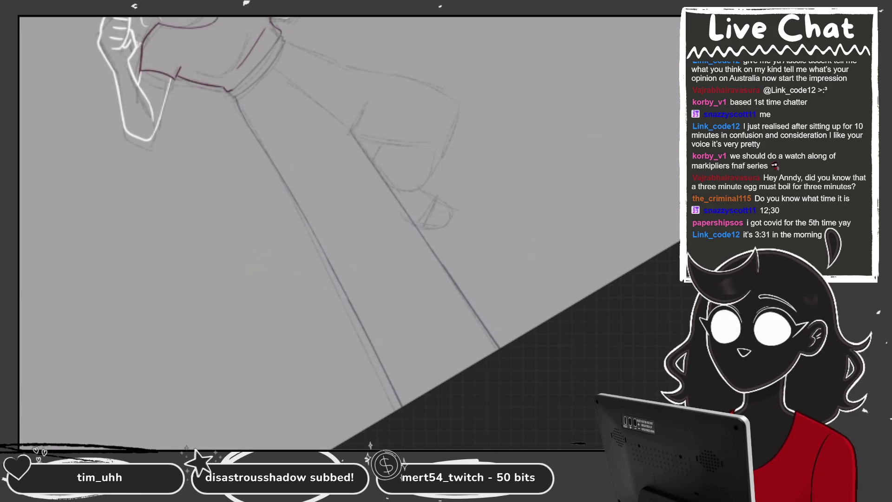
- Rotate the canvas so the legs stand upright and fine-tune the ink colour
mouse_move(353, 232)
left_mouse_down()
mouse_move(371, 218)
mouse_move(344, 195)
left_mouse_up()
left_click_drag(353, 232, 278, 222)
key("c")
left_click(530, 139)
left_click_drag(325, 233, 371, 209)
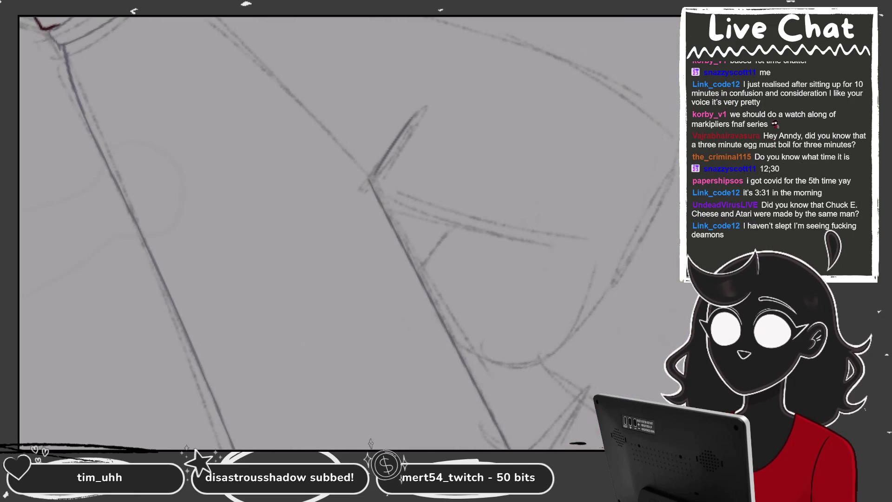
left_click_drag(372, 209, 325, 232)
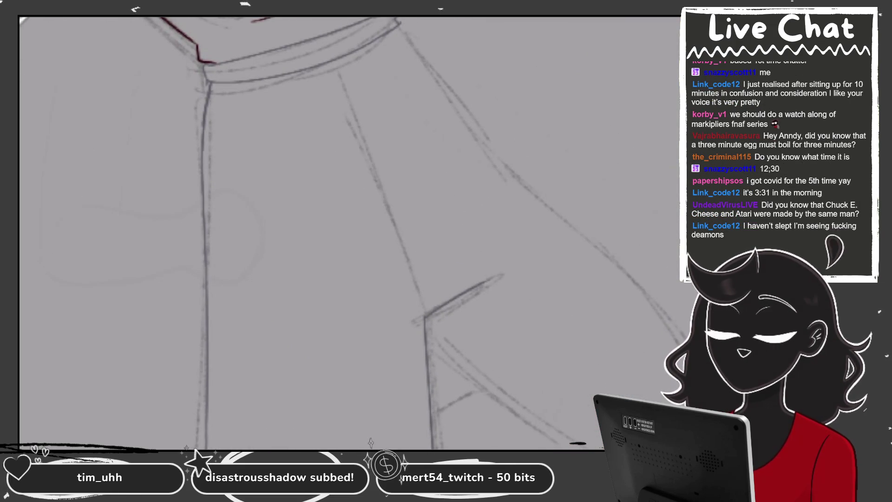
- Ink the trouser leg's long curved outer line, trimming its excess
left_click_drag(335, 62, 438, 301)
left_click_drag(372, 209, 325, 223)
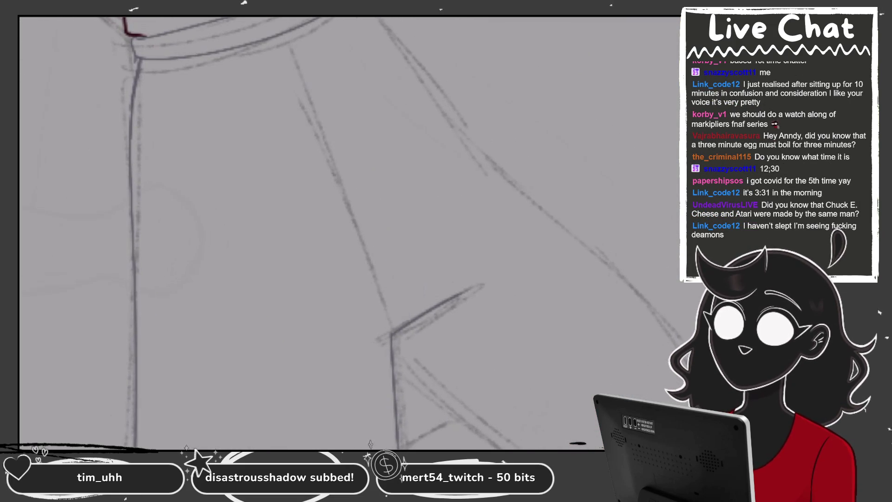
key("ctrl+z")
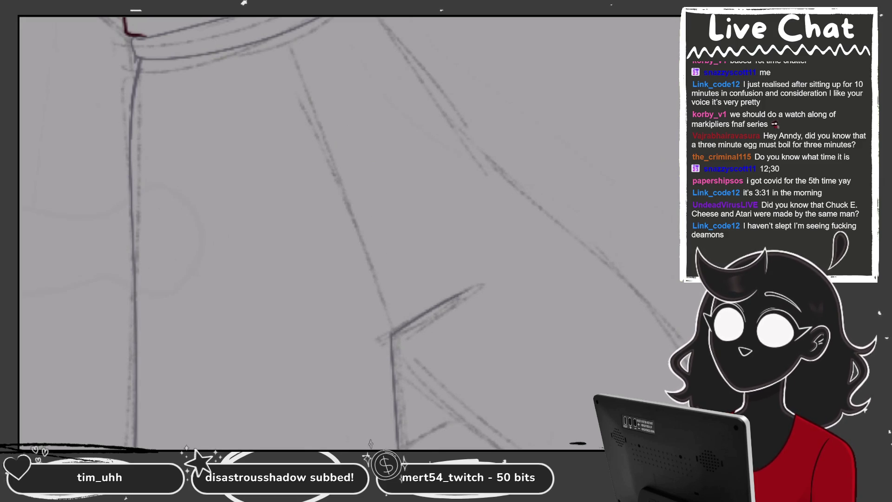
mouse_move(288, 32)
left_mouse_down()
mouse_move(376, 218)
mouse_move(411, 318)
left_mouse_up()
key("ctrl+z")
mouse_move(284, 35)
left_mouse_down()
mouse_move(375, 194)
mouse_move(411, 315)
left_mouse_up()
key("ctrl+z")
left_click_drag(287, 33, 401, 321)
scroll(349, 232, "down", 5)
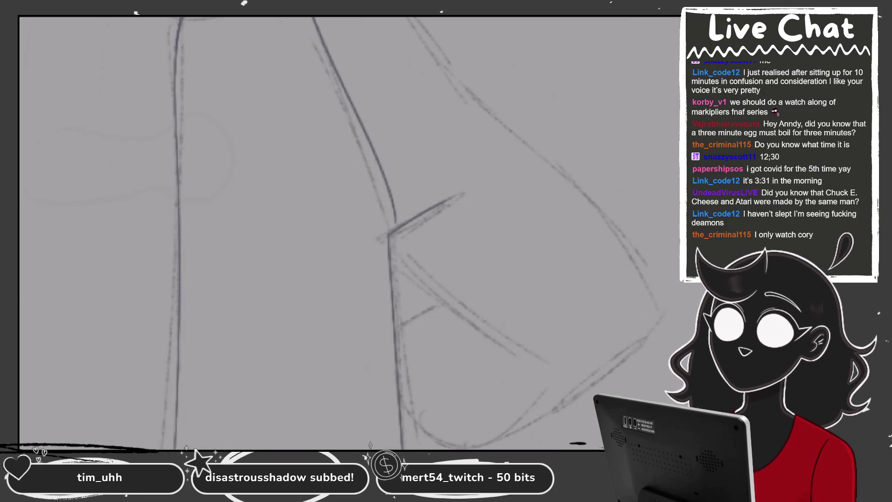
left_click_drag(393, 232, 441, 234)
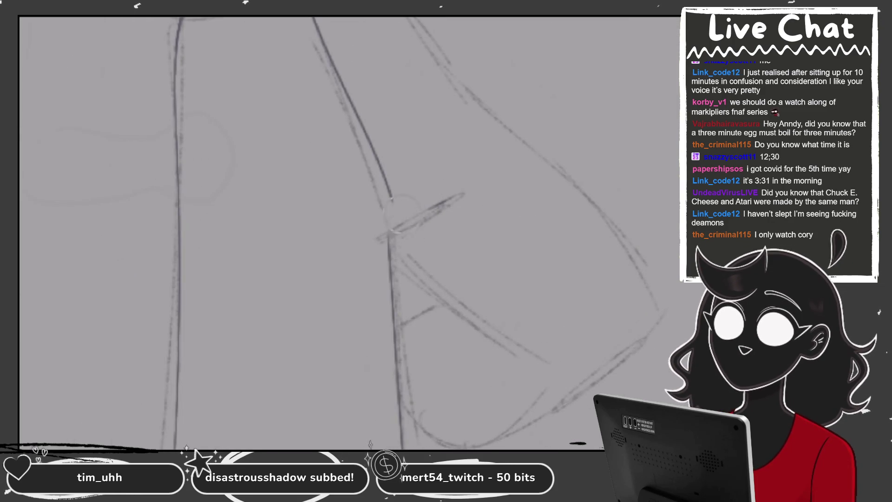
scroll(276, 252, "up", 1)
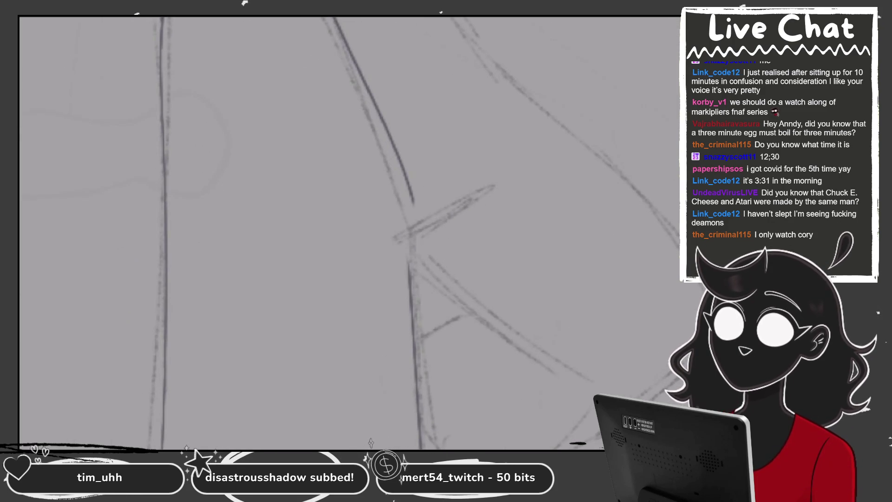
- Ink the vertical trouser line and the short crease crossing the leg
left_click_drag(404, 211, 409, 309)
key("ctrl+z")
left_click_drag(405, 210, 413, 315)
left_click_drag(408, 213, 467, 179)
scroll(348, 232, "down", 5)
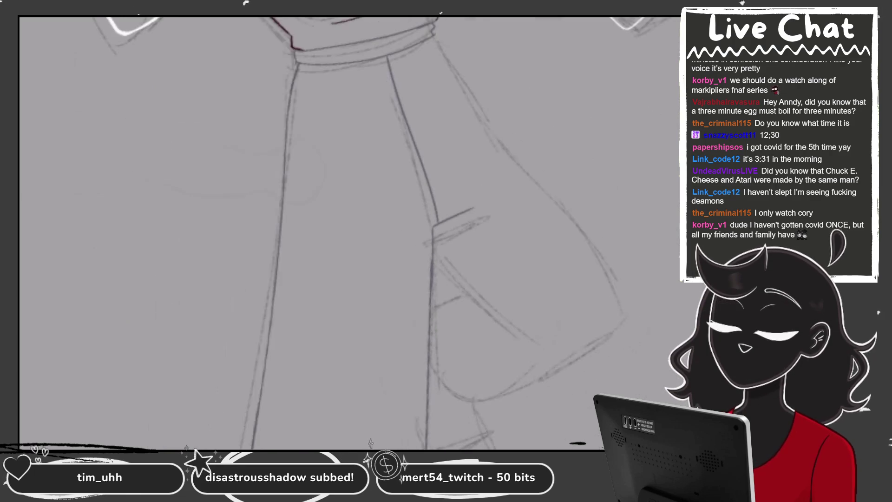
scroll(435, 139, "up", 1)
key("ctrl+z")
left_click_drag(334, 277, 375, 263)
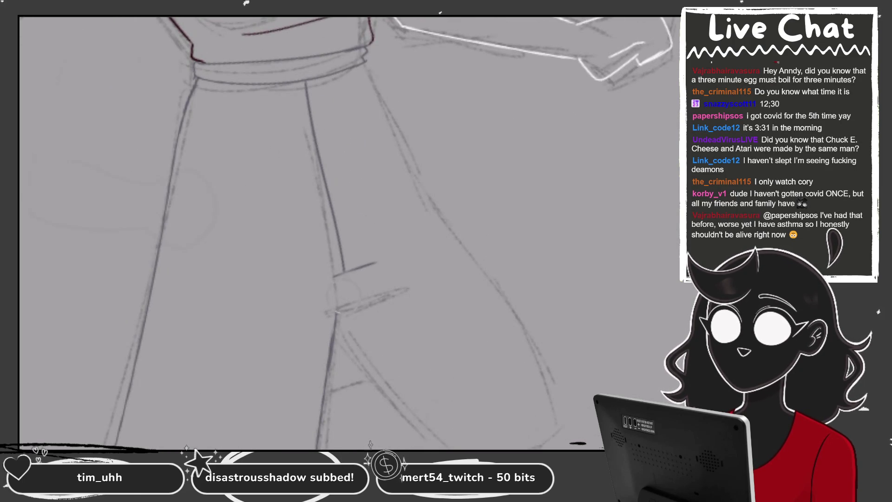
scroll(348, 233, "up", 3)
scroll(348, 232, "up", 1)
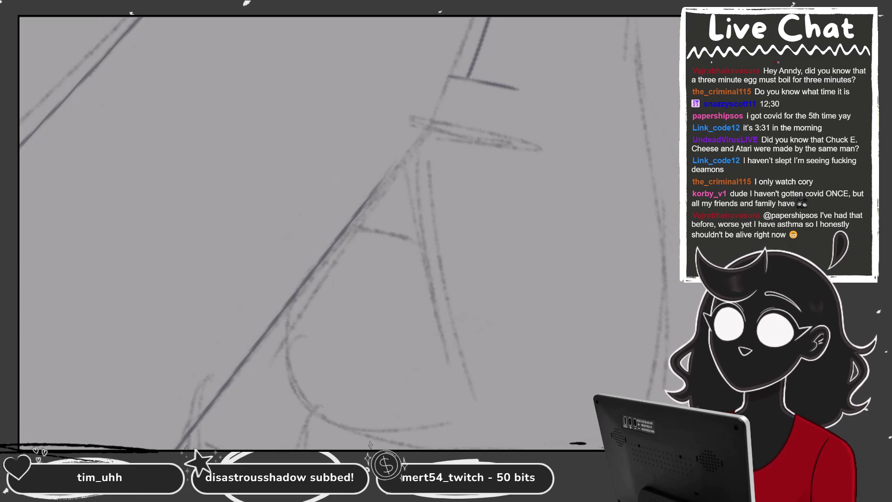
- Ink the long diagonal trouser edge and thicken the crossing crease
left_click_drag(450, 79, 320, 253)
key("ctrl+z")
left_click_drag(456, 81, 343, 227)
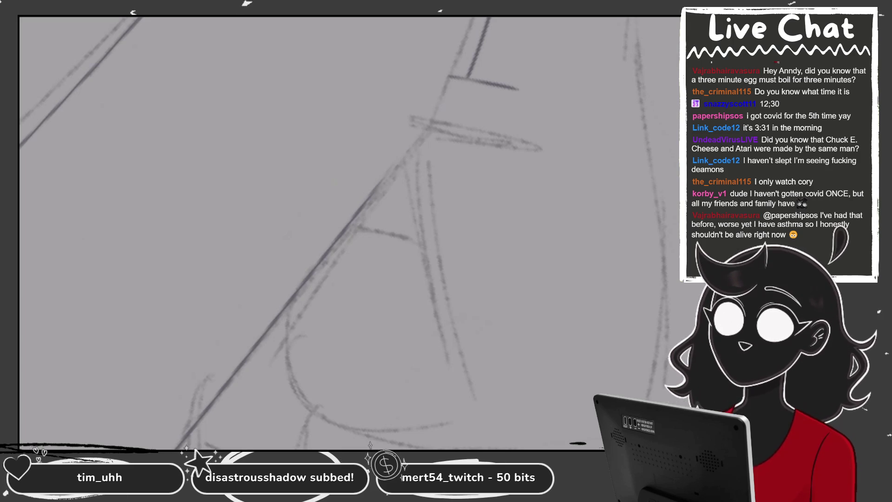
key("minus")
key("minus")
key("minus")
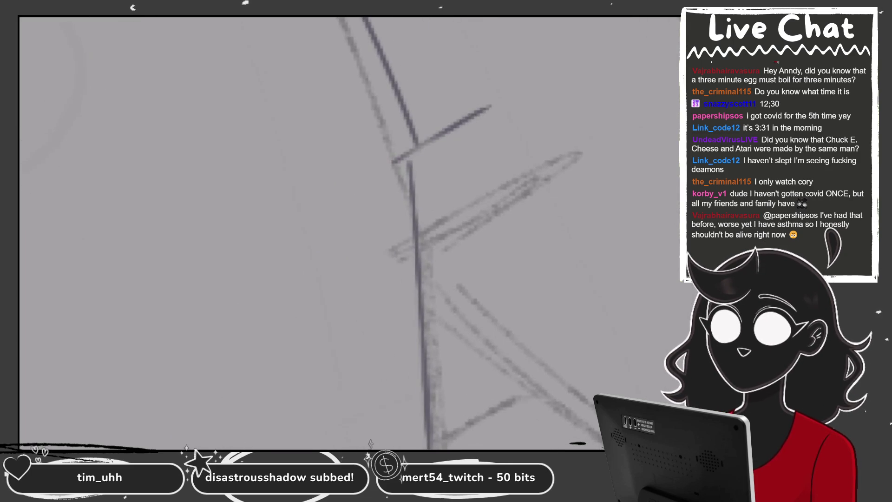
mouse_move(407, 154)
left_mouse_down()
mouse_move(463, 115)
mouse_move(395, 214)
left_mouse_up()
key("ctrl+z")
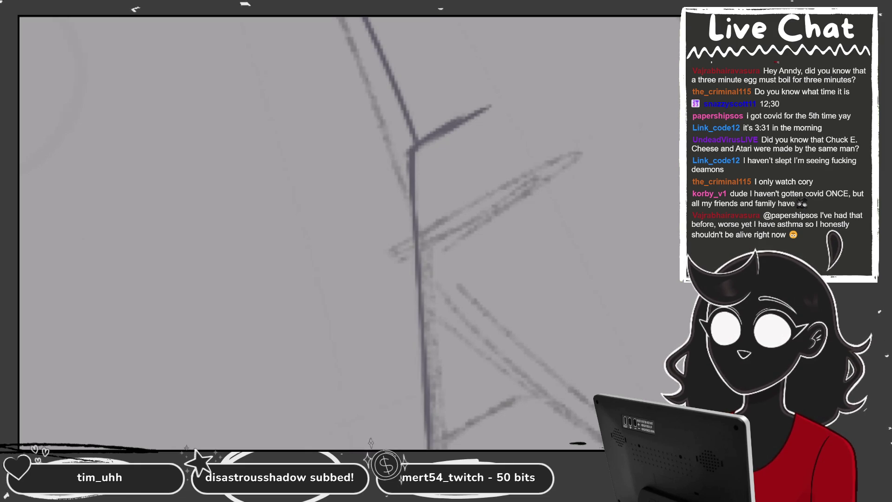
scroll(348, 232, "down", 5)
scroll(348, 232, "up", 2)
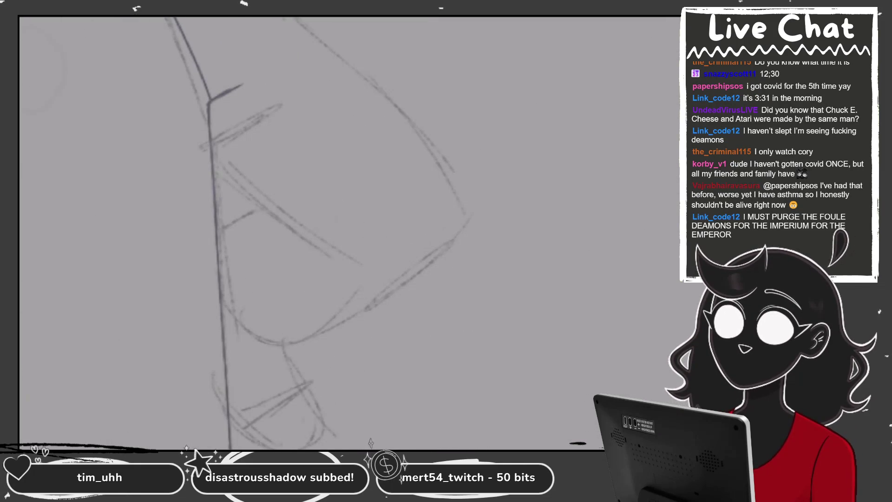
- Ink the full length of the lifted leg's lower edge
scroll(348, 232, "down", 5)
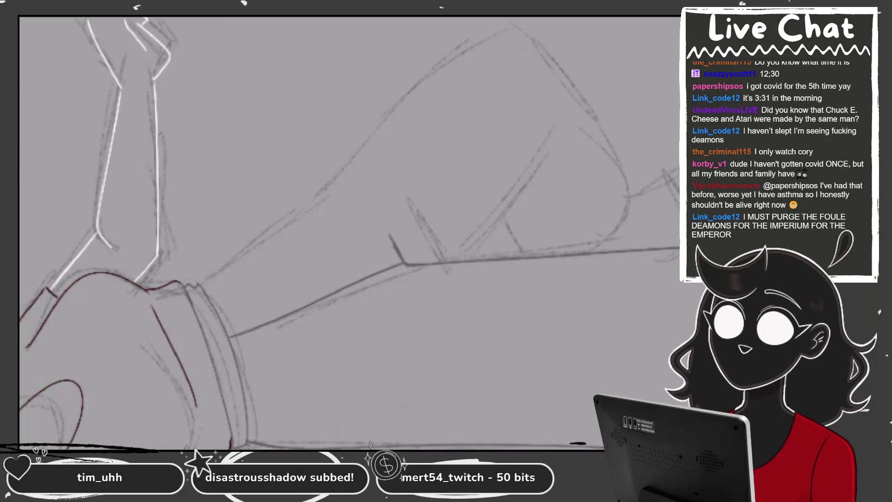
left_click_drag(199, 284, 360, 168)
key("ctrl+z")
left_click_drag(206, 279, 341, 174)
key("ctrl+z")
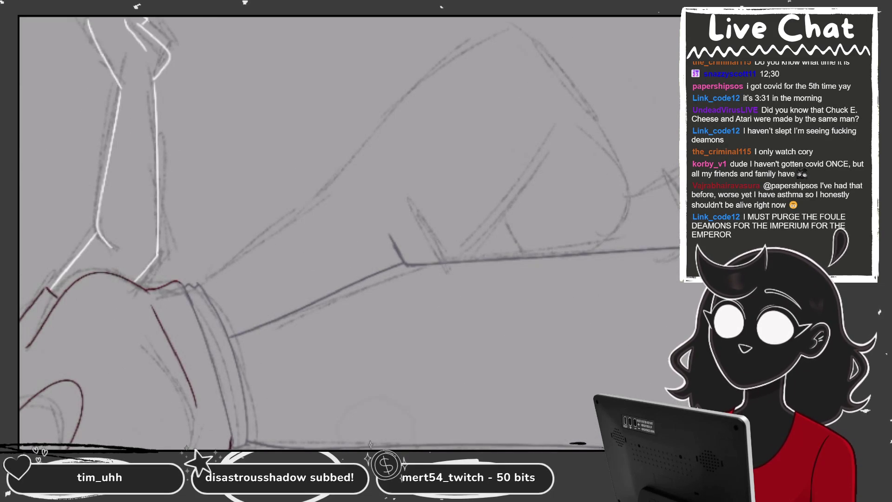
left_click_drag(206, 284, 539, 46)
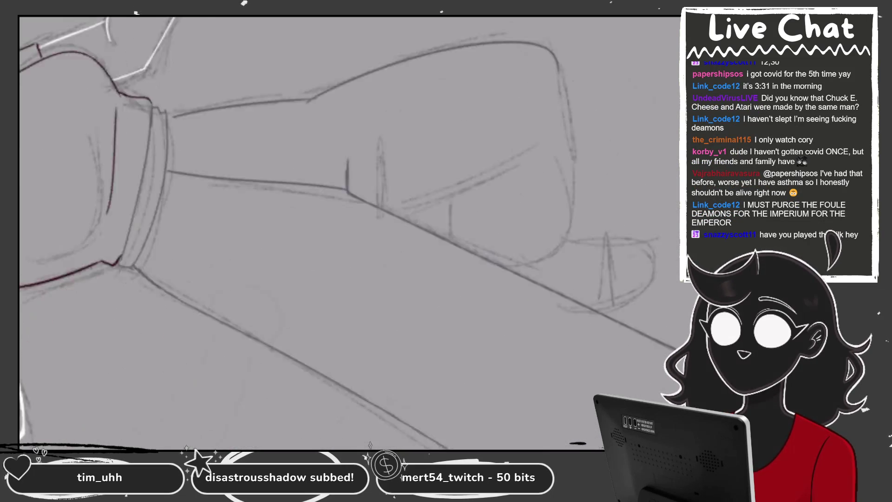
- Outline the shoe's top, tip, side and sole, plus a curve below the trouser hem
mouse_move(594, 161)
left_mouse_down()
mouse_move(371, 248)
mouse_move(320, 258)
mouse_move(269, 200)
left_mouse_up()
mouse_move(446, 135)
left_mouse_down()
mouse_move(437, 196)
mouse_move(386, 253)
left_mouse_up()
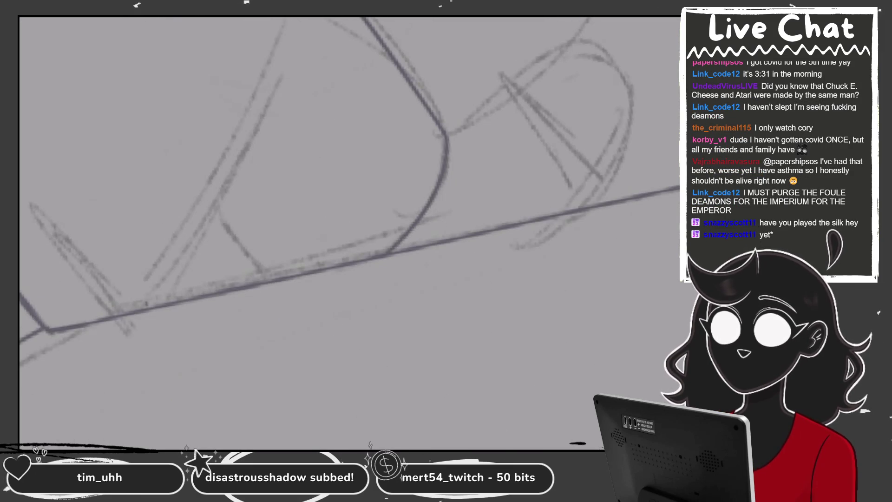
mouse_move(287, 266)
left_mouse_down()
mouse_move(366, 142)
mouse_move(411, 225)
left_mouse_up()
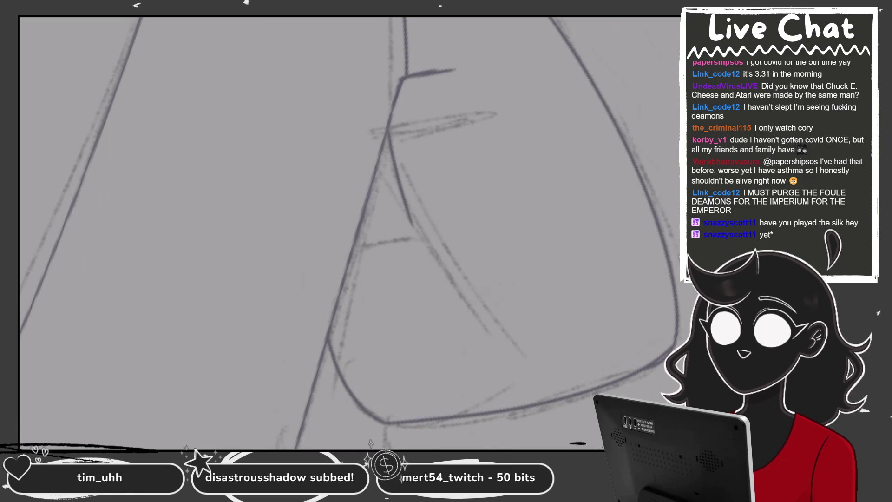
left_click_drag(353, 256, 411, 235)
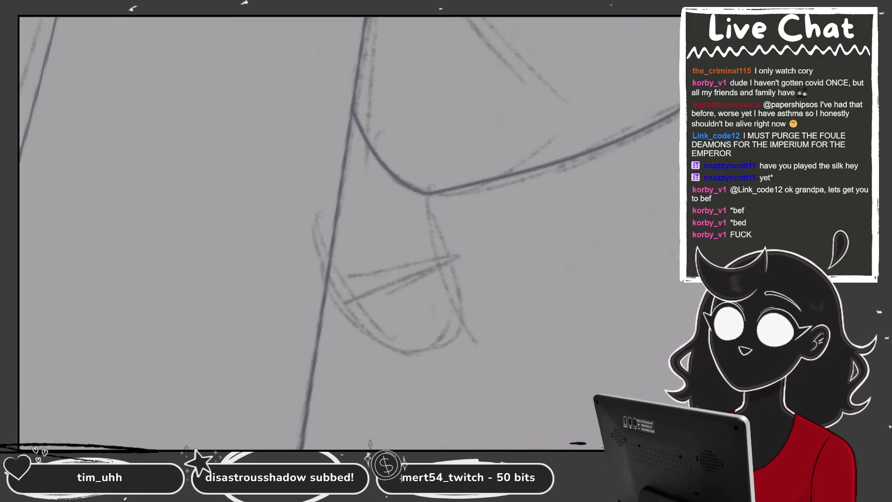
left_click_drag(348, 140, 418, 195)
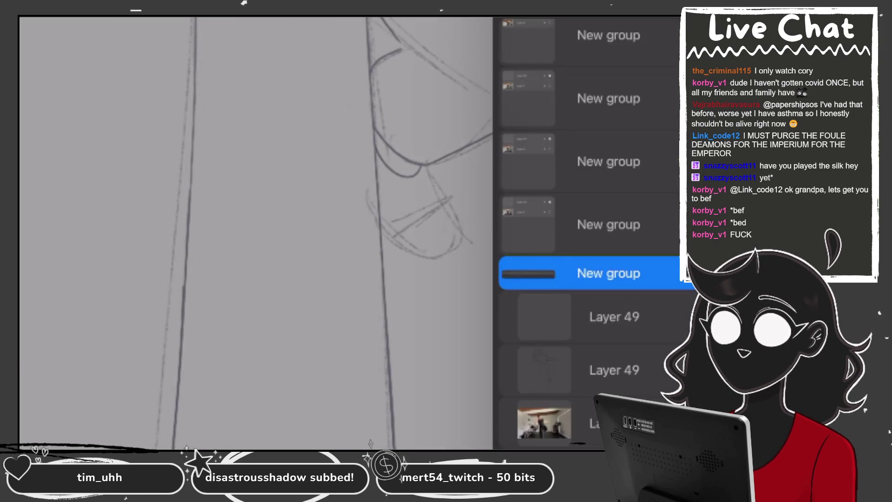
- Select Layer 49 as the drawing layer, keeping the faint bluish stroke, and zoom out slightly
left_click(613, 316)
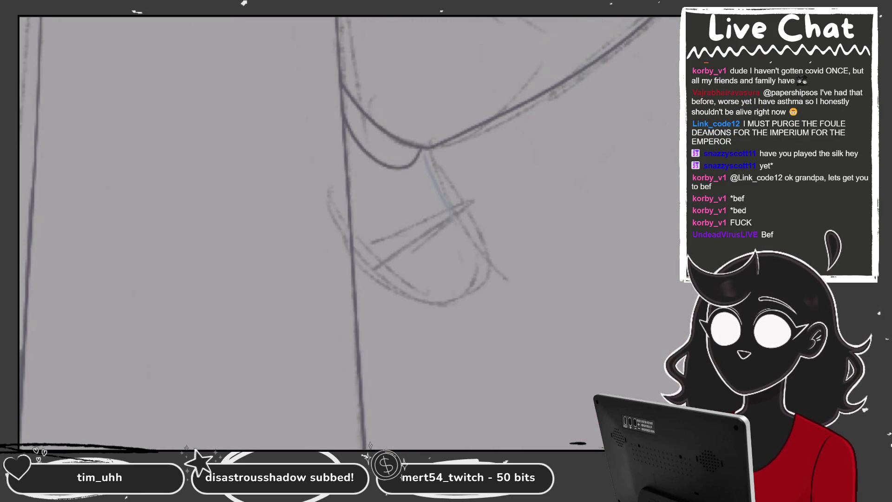
key("ctrl+z")
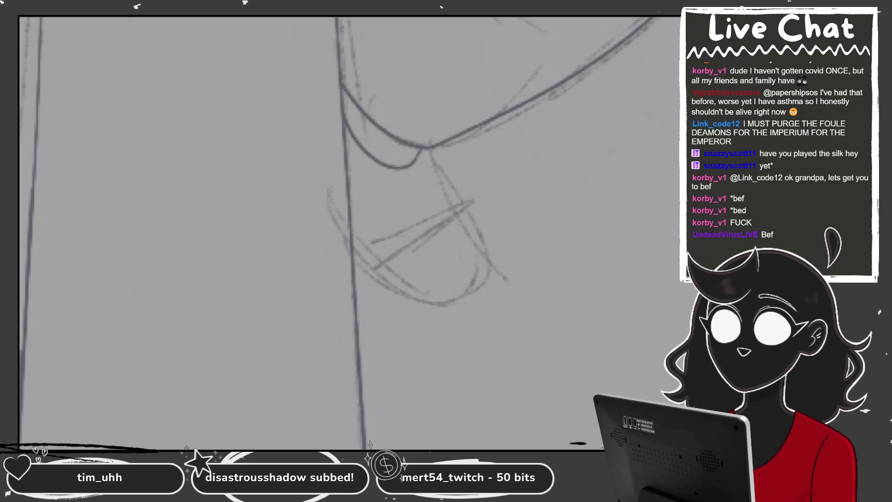
key("ctrl+shift+z")
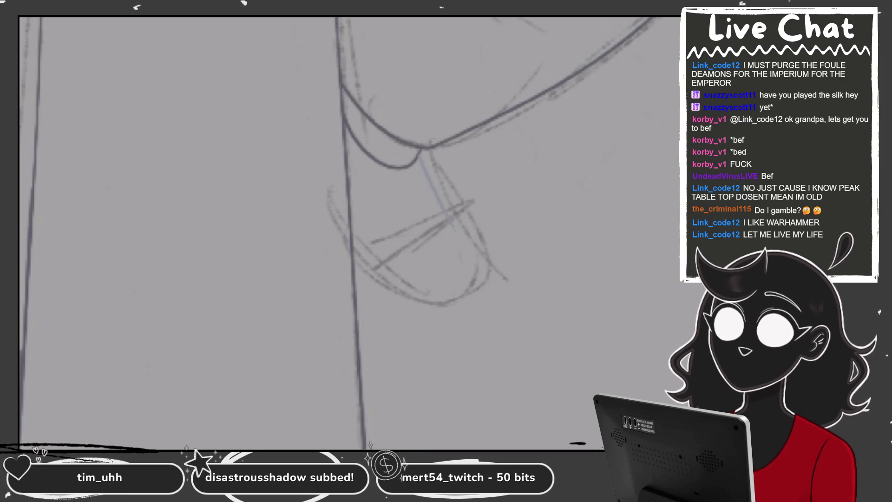
key("ctrl+minus")
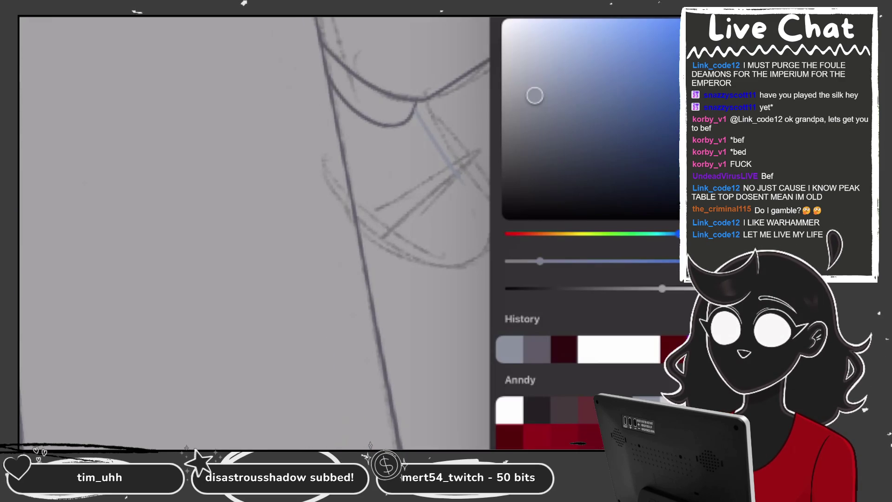
- Pick a darker ink shade, remove the lower arc, and redraw the outline's right side
mouse_move(535, 95)
left_mouse_down()
mouse_move(521, 124)
mouse_move(529, 140)
left_mouse_up()
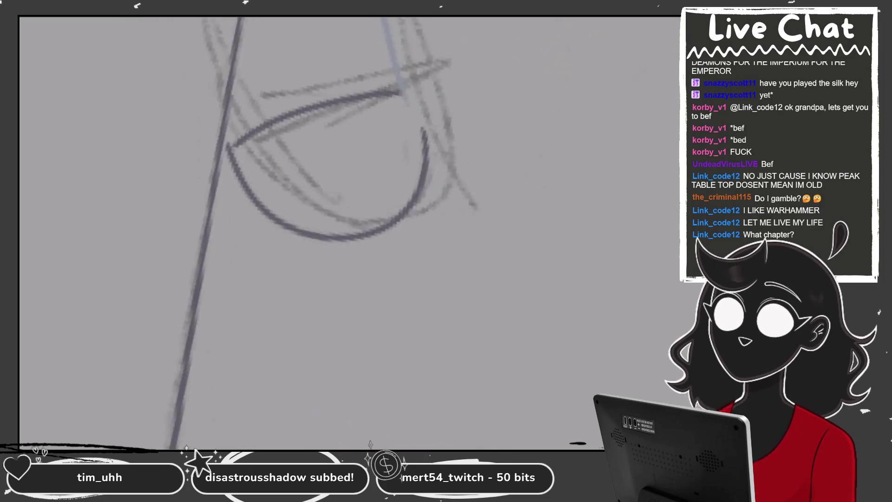
key("ctrl+z")
mouse_move(395, 93)
left_mouse_down()
mouse_move(367, 239)
mouse_move(398, 162)
left_mouse_up()
left_click_drag(325, 232, 376, 270)
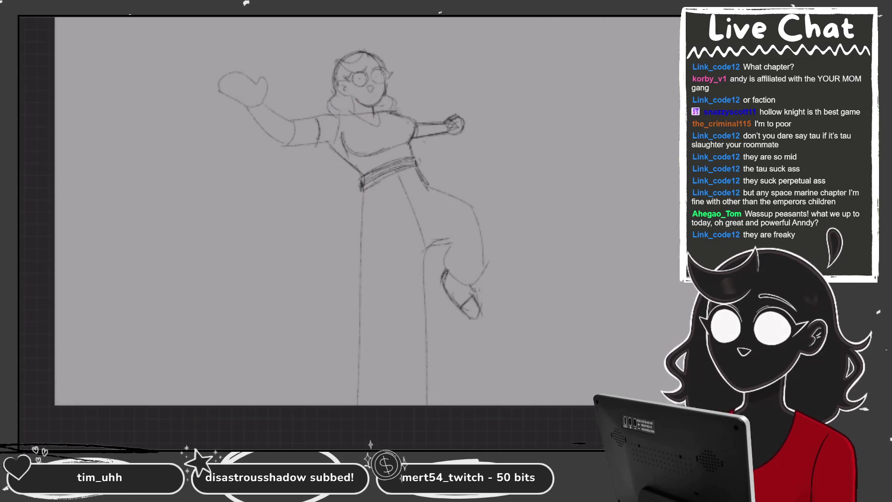
- Drag Layer 50's opacity down in the Layers panel to fade the girl sketch
left_click(613, 302)
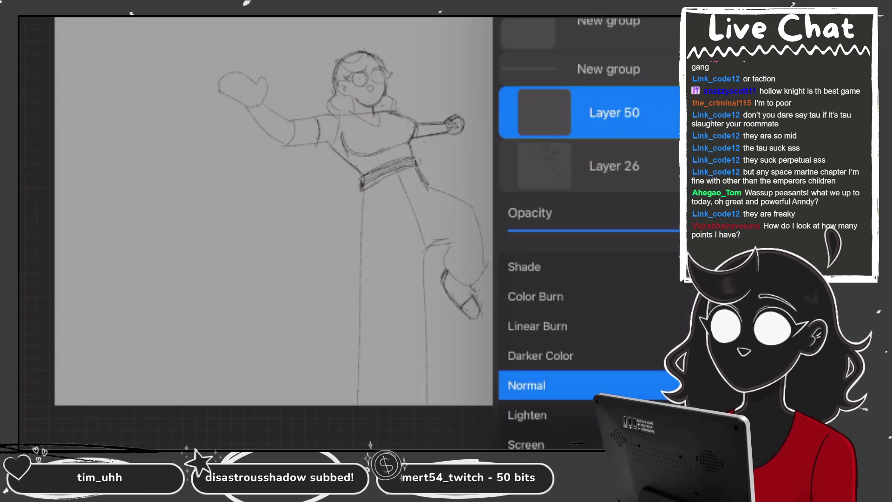
left_click_drag(680, 230, 623, 230)
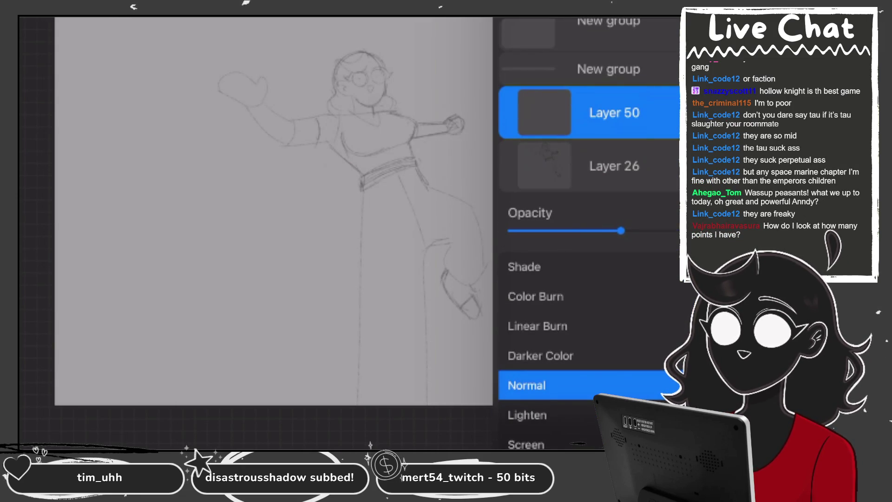
scroll(348, 232, "up", 5)
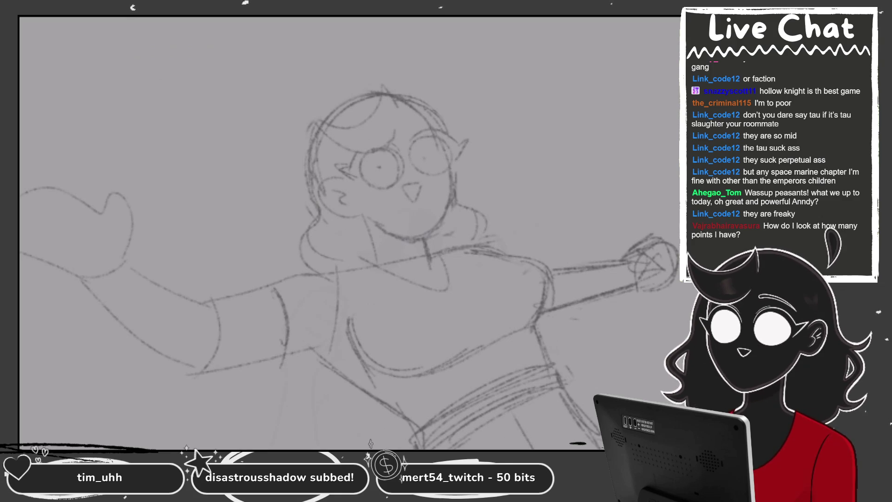
scroll(418, 256, "up", 2)
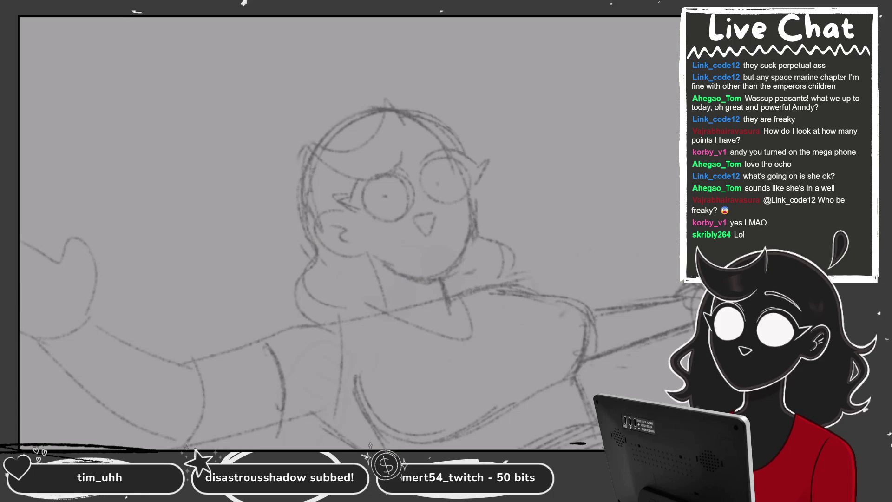
- Try a white ink circle around the left eye, then undo it
scroll(471, 187, "up", 5)
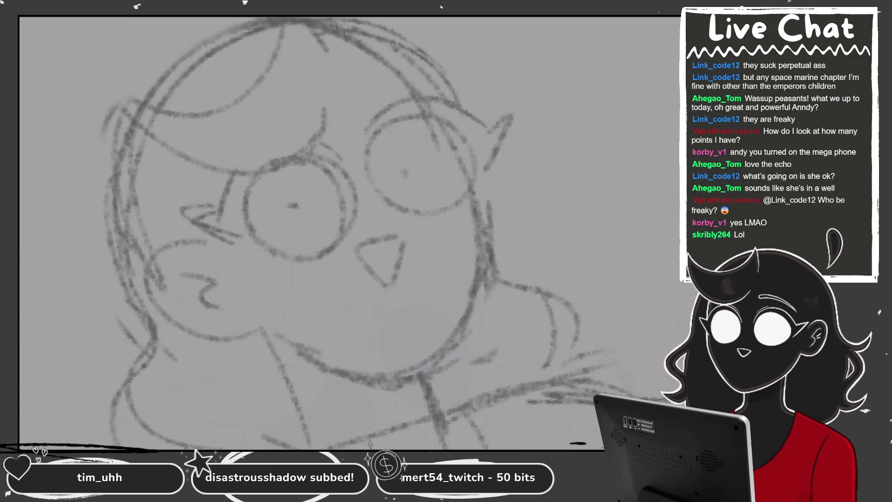
scroll(325, 205, "up", 2)
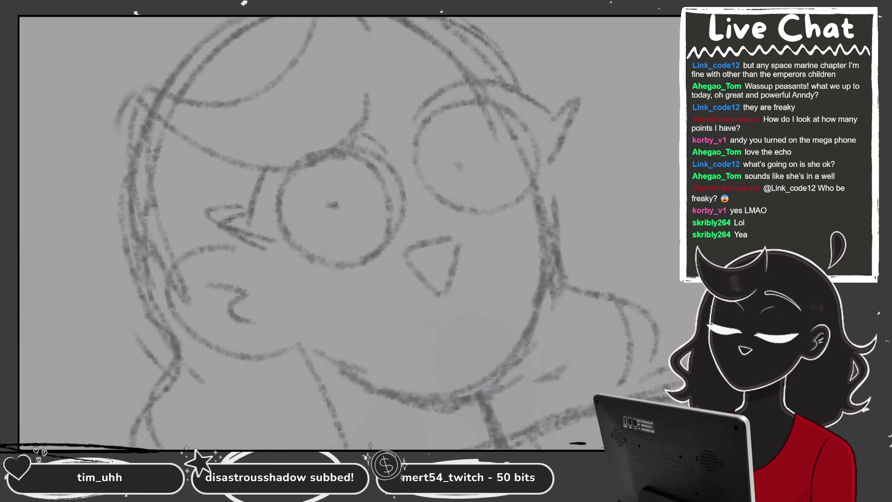
scroll(390, 65, "up", 1)
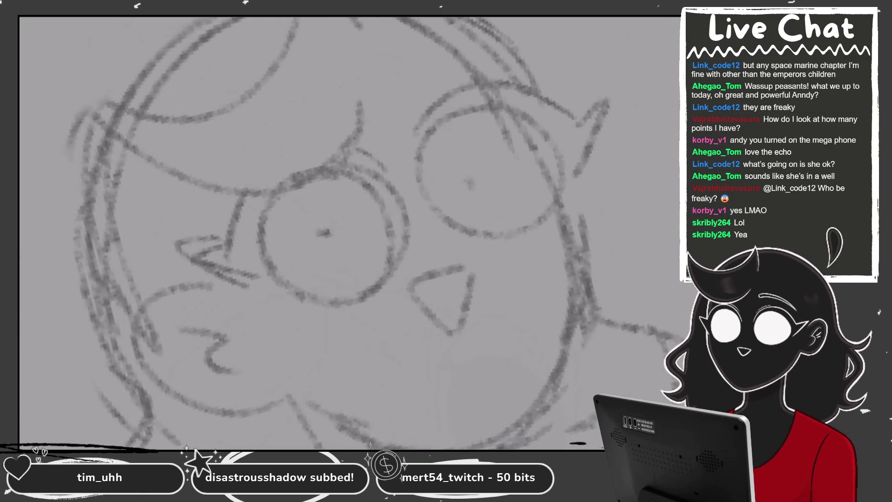
left_click_drag(364, 169, 382, 184)
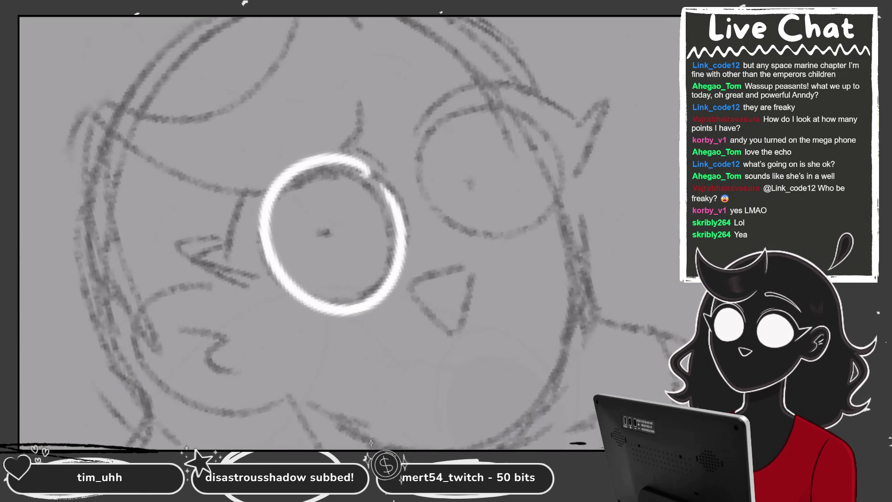
scroll(348, 232, "up", 3)
key("ctrl+z")
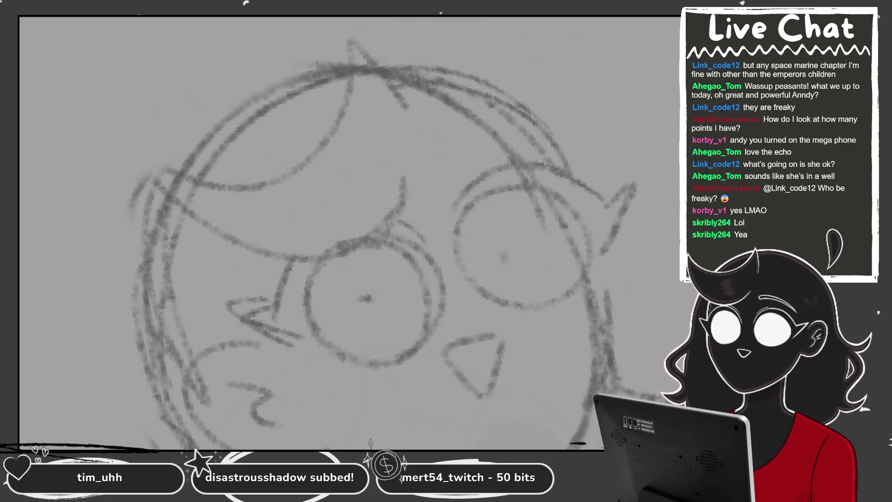
- Ink the crescent-shaped bangs over the hair, redoing the stroke until it fits
left_click_drag(406, 108, 392, 181)
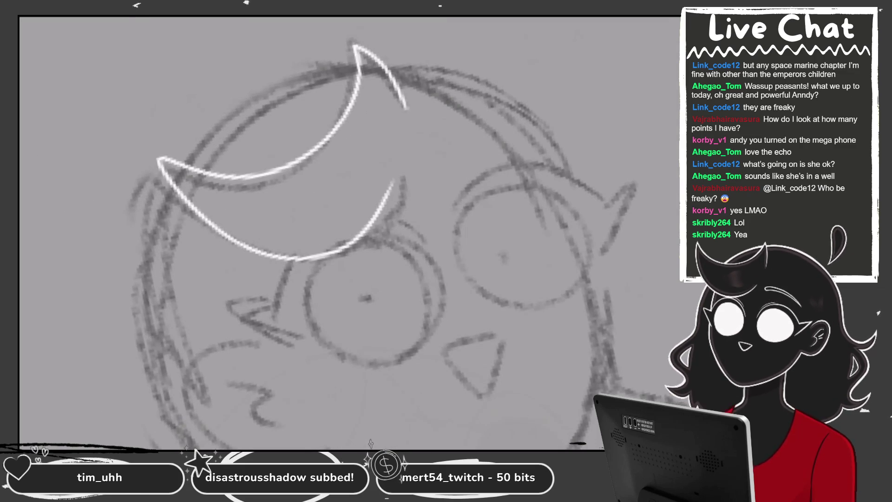
scroll(348, 232, "up", 2)
key("ctrl+z")
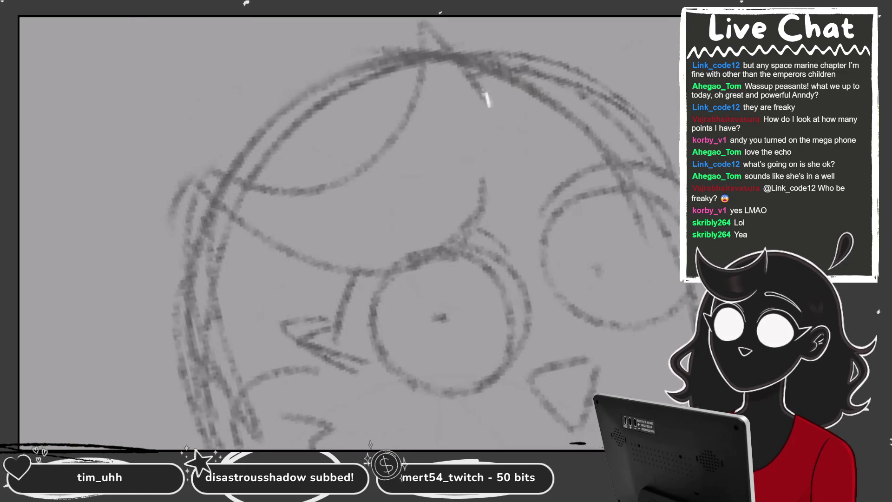
left_click_drag(489, 105, 441, 255)
key("ctrl+z")
left_click_drag(487, 105, 471, 191)
- Draw a round QuickShape ellipse around the left eye and adjust its shape and tilt
scroll(348, 232, "down", 2)
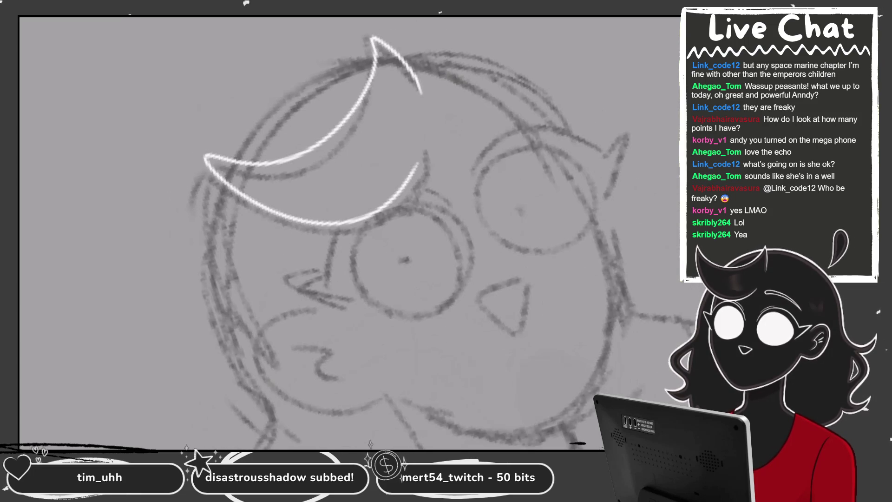
scroll(404, 219, "up", 2)
scroll(464, 233, "up", 2)
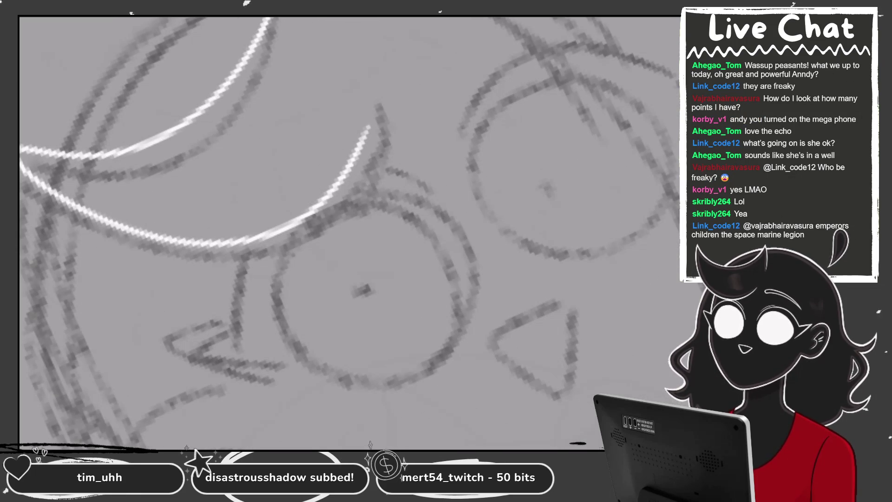
scroll(276, 233, "left", 3)
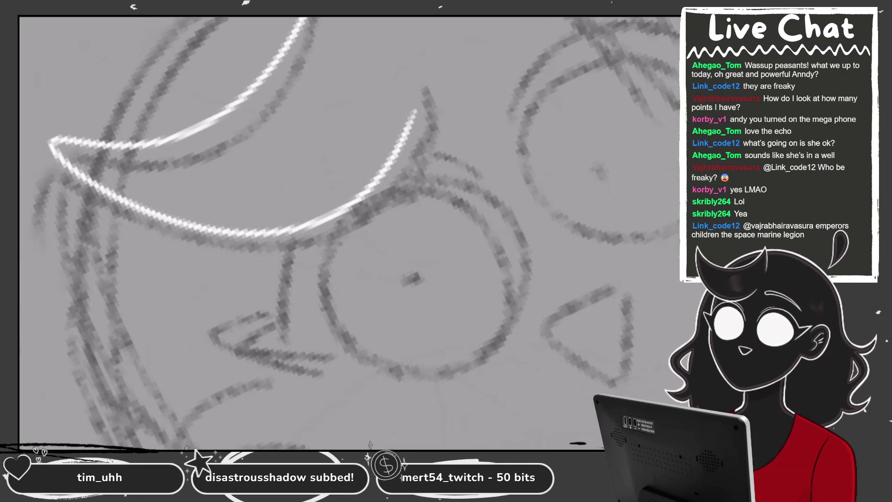
left_click_drag(352, 207, 408, 183)
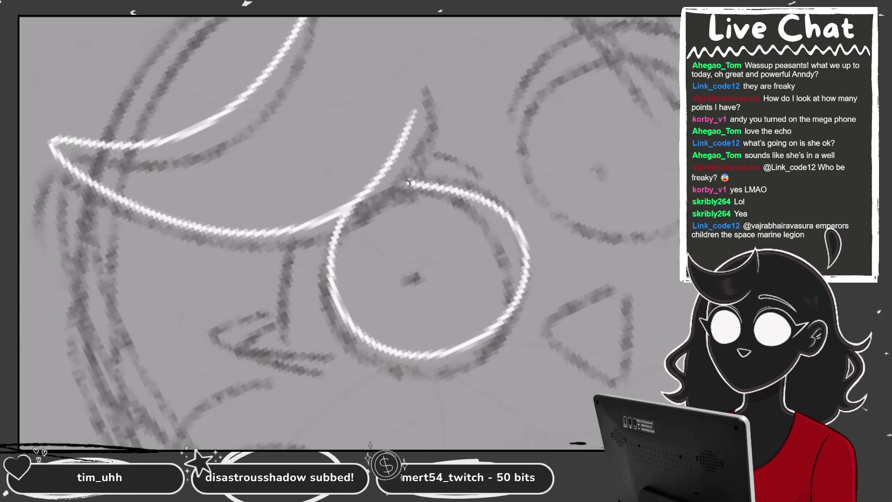
key("ctrl+z")
left_click_drag(348, 200, 407, 182)
key("ctrl+z")
left_click_drag(349, 200, 408, 176)
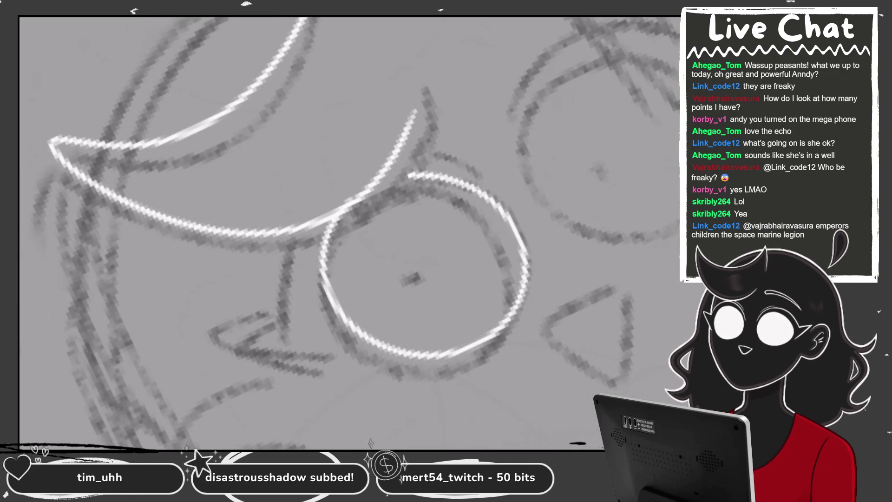
key("ctrl+t")
left_click_drag(523, 281, 514, 299)
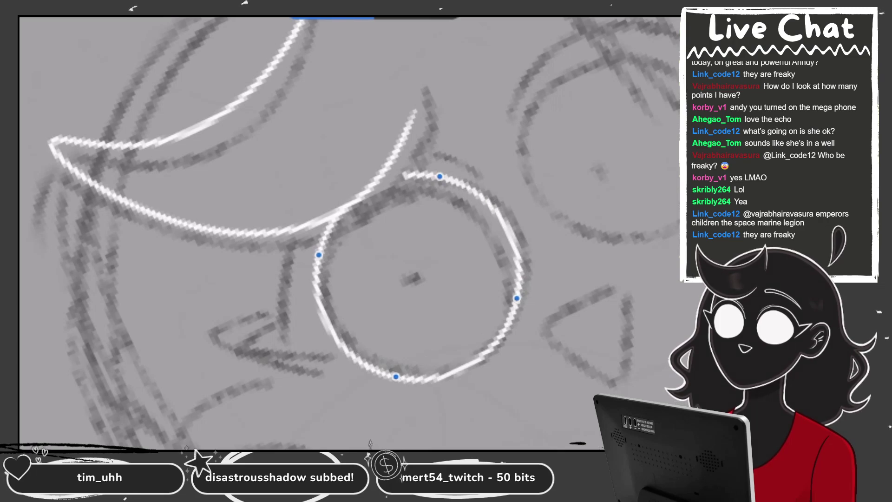
- Ink the eyelid fold and the pointed corner wedge beside the left eye
key("ctrl+equal")
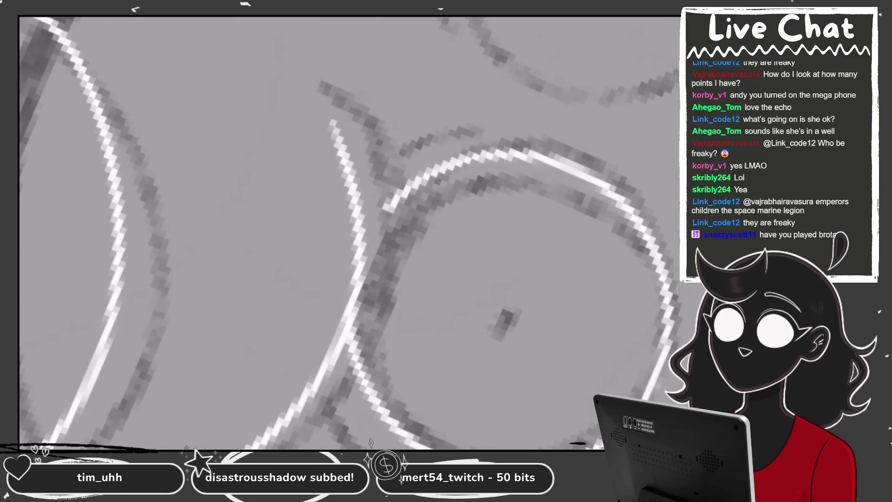
key("ctrl+minus")
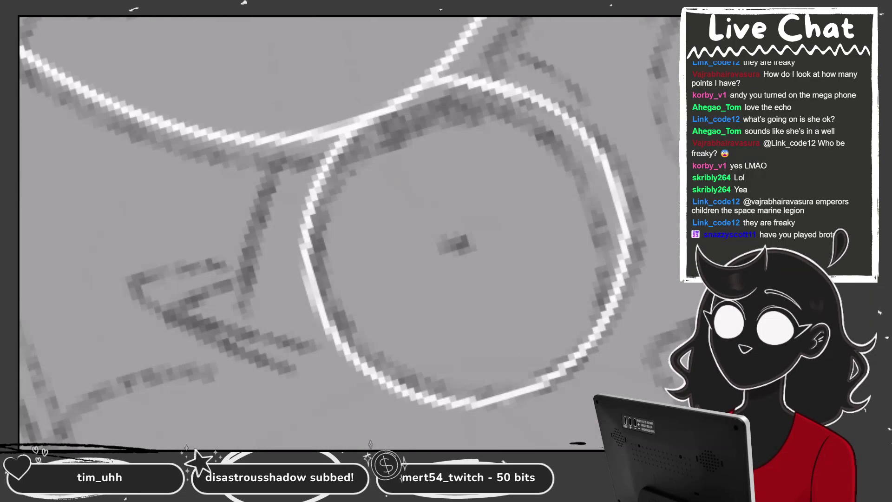
left_click_drag(287, 141, 252, 274)
scroll(349, 232, "down", 2)
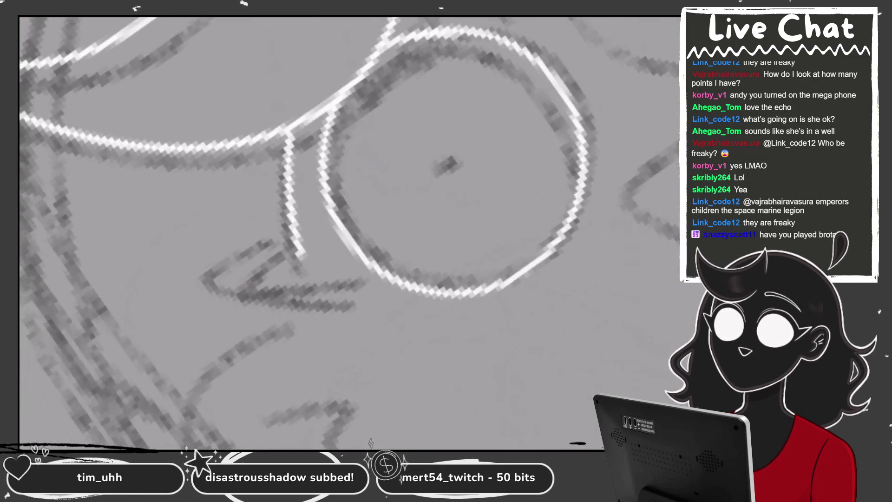
scroll(348, 232, "up", 2)
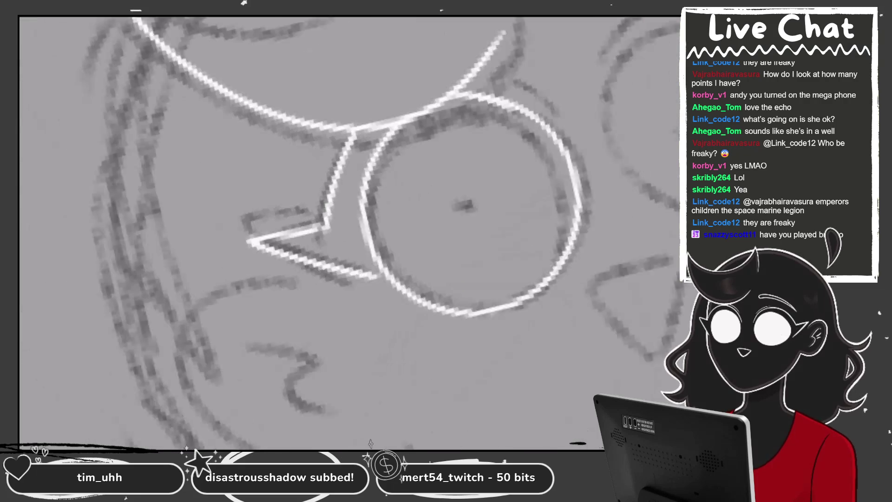
scroll(348, 232, "down", 2)
scroll(348, 232, "up", 1)
mouse_move(317, 234)
left_mouse_down()
mouse_move(250, 267)
mouse_move(388, 278)
left_mouse_up()
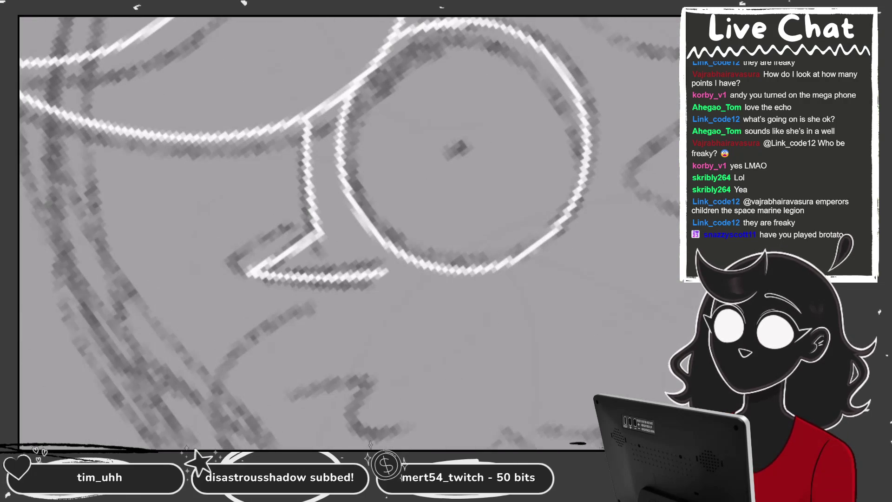
- Add a longer stroke up the left eye's outer rim, redrawing the first try
scroll(348, 232, "down", 2)
scroll(348, 233, "up", 2)
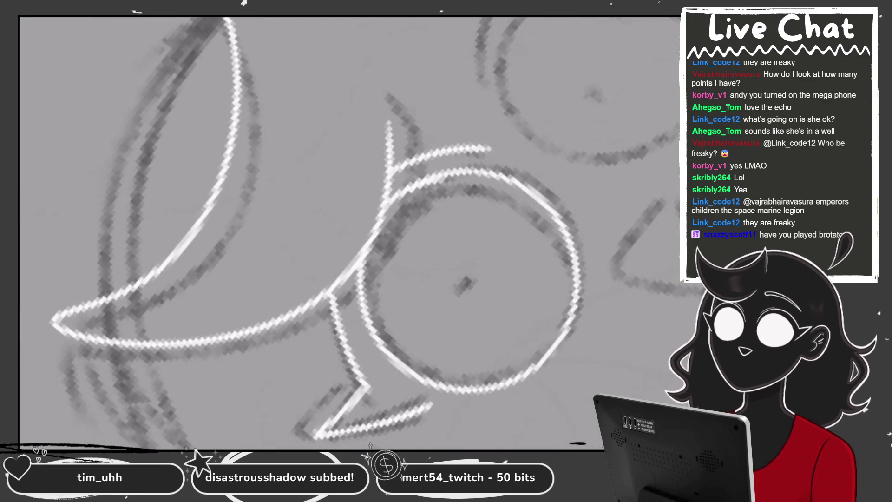
scroll(391, 173, "up", 2)
left_click_drag(321, 278, 386, 193)
key("ctrl+z")
key("ctrl+z")
left_click_drag(318, 283, 385, 194)
scroll(348, 232, "down", 2)
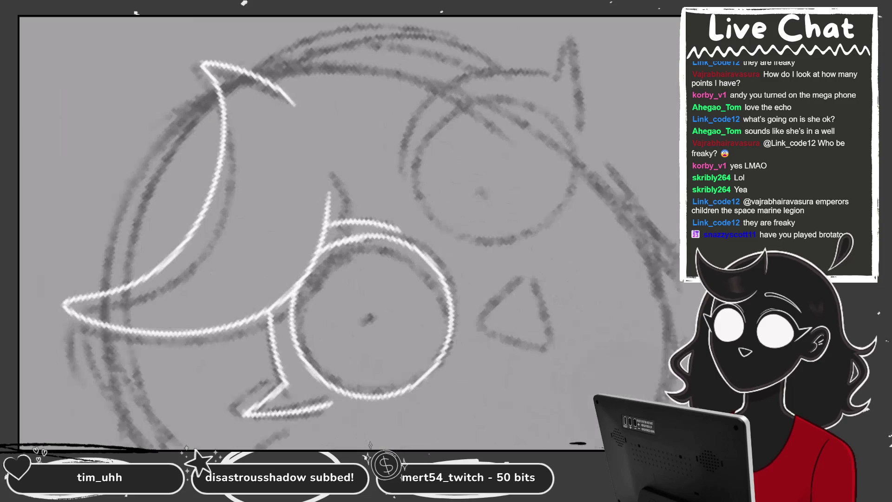
scroll(348, 232, "up", 3)
- Ink a second arc along the eye's top and fill the left eye solid white
left_click_drag(288, 147, 446, 139)
scroll(371, 233, "down", 1)
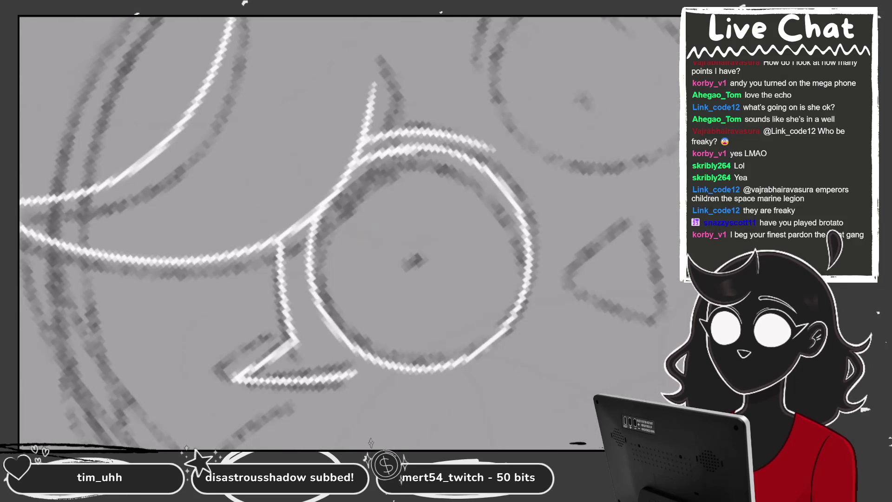
left_click(413, 262)
scroll(348, 232, "down", 2)
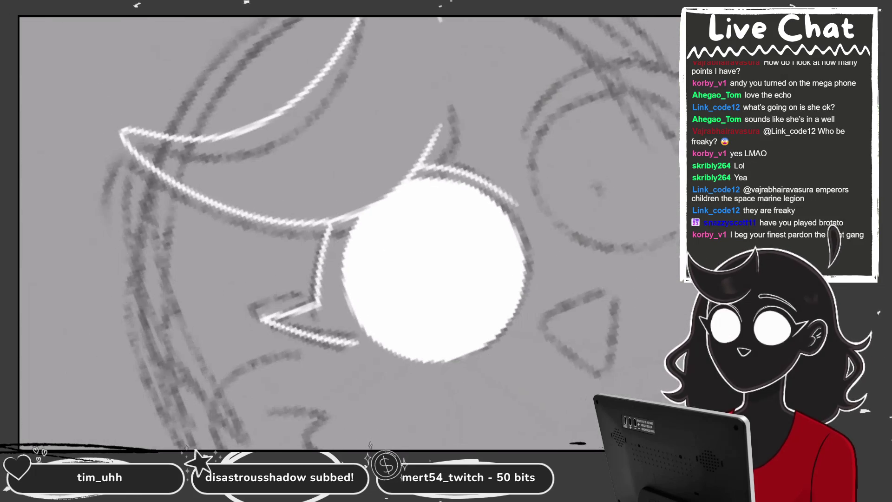
- Zoom in and brush a correction along the white eye fill's upper-left rim
scroll(348, 232, "up", 1)
scroll(386, 274, "up", 1)
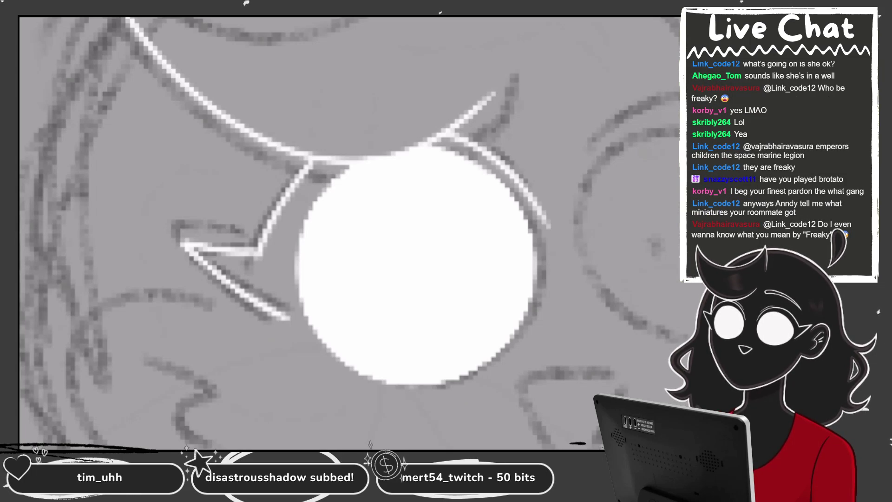
scroll(474, 96, "up", 1)
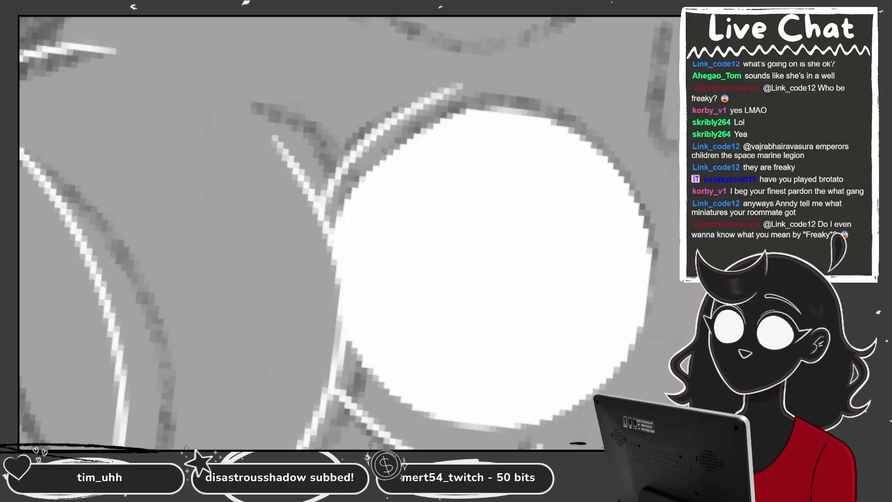
left_click_drag(367, 175, 509, 109)
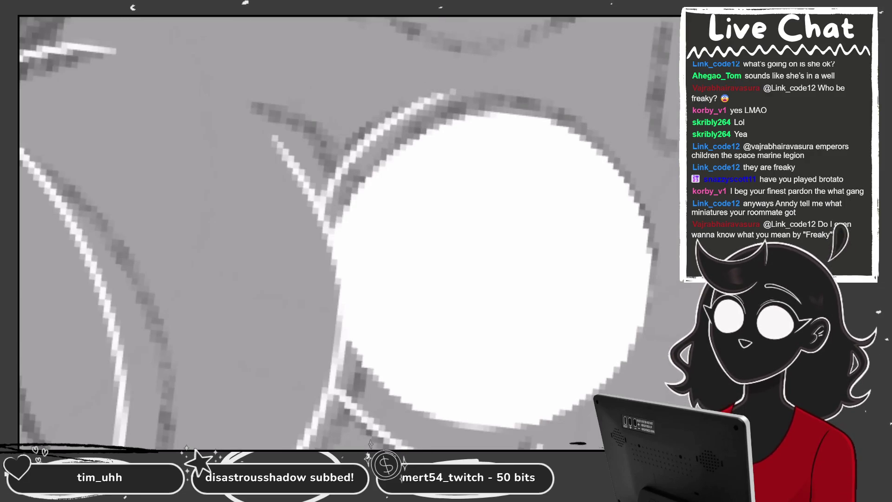
scroll(348, 233, "down", 2)
scroll(549, 97, "up", 3)
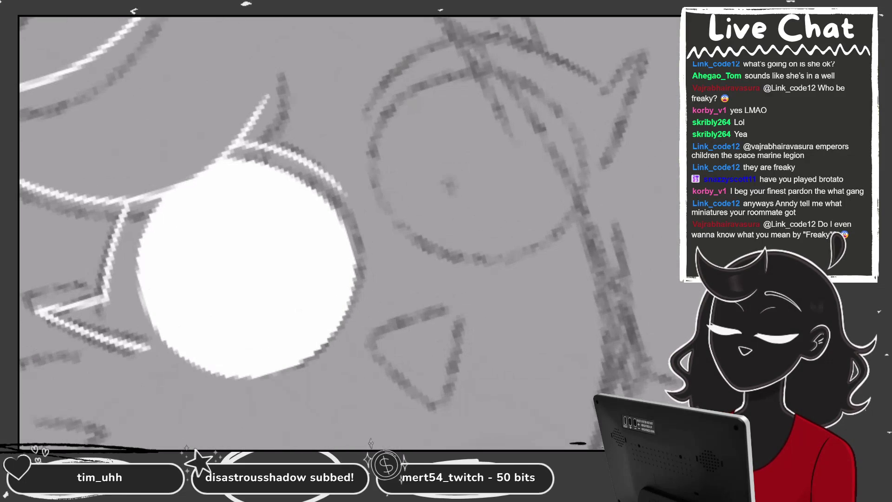
- Draw a QuickShape ellipse around the right eye and reshape and tilt it
mouse_move(515, 65)
left_mouse_down()
mouse_move(549, 97)
mouse_move(562, 88)
left_mouse_up()
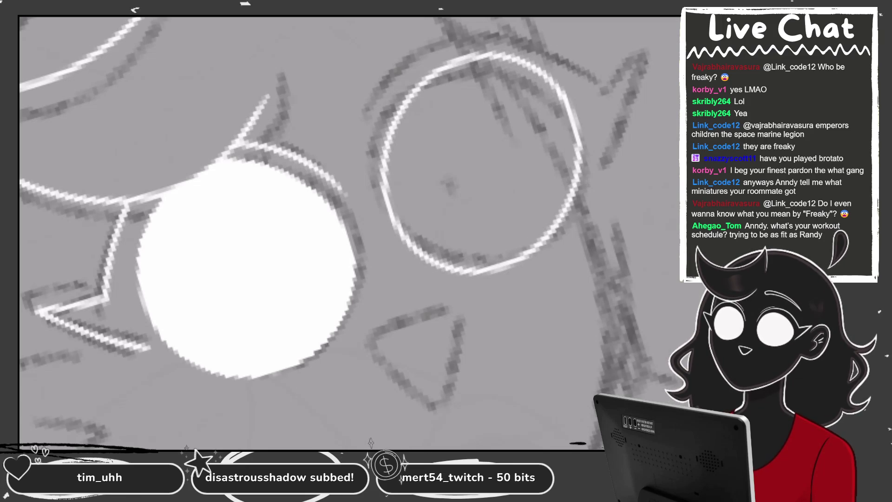
scroll(353, 233, "down", 3)
scroll(353, 232, "up", 3)
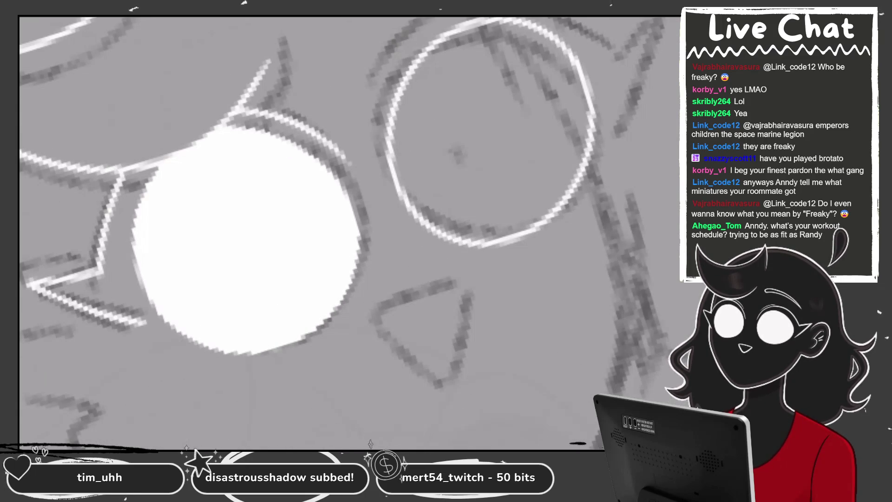
left_click_drag(584, 165, 596, 167)
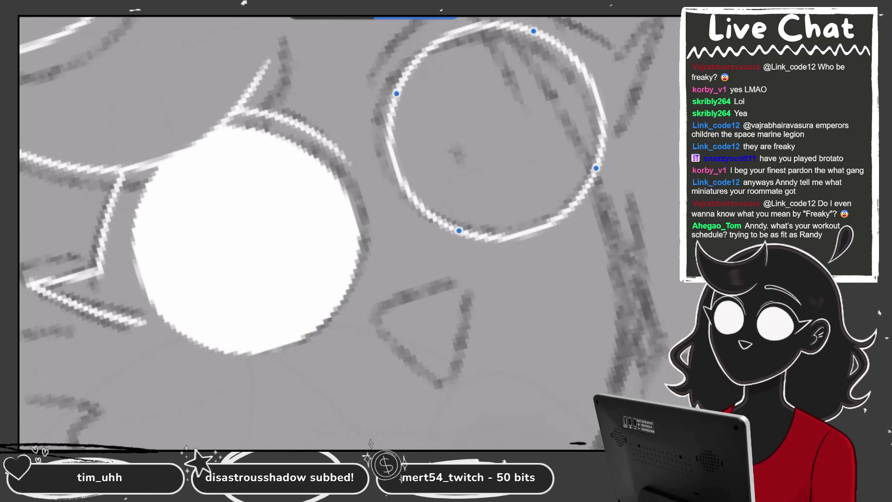
scroll(446, 209, "up", 5)
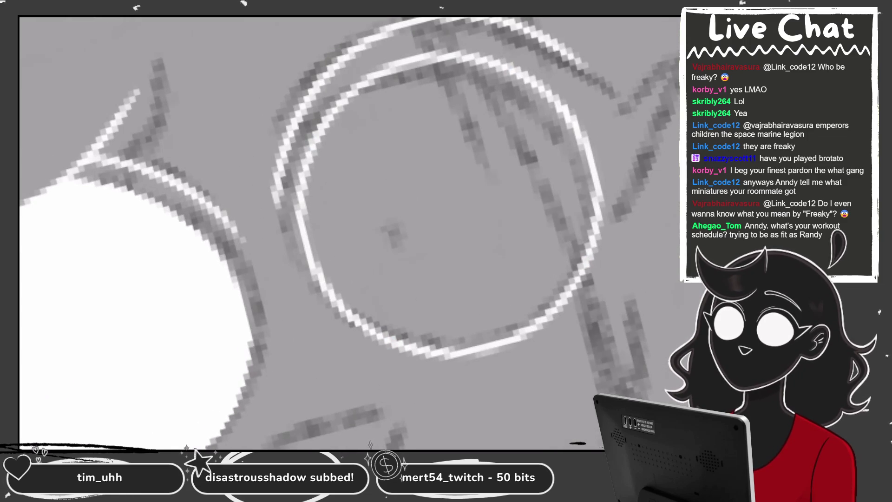
scroll(353, 232, "down", 2)
scroll(353, 232, "down", 1)
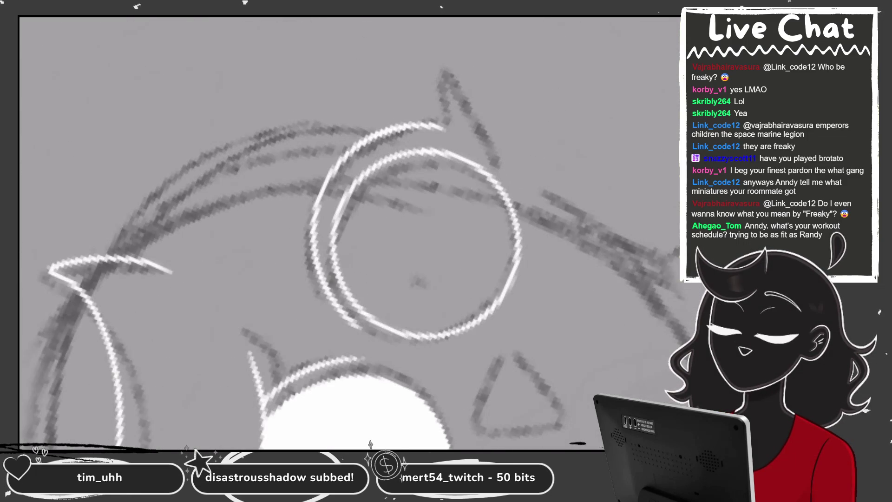
scroll(301, 160, "up", 2)
scroll(301, 161, "down", 2)
scroll(301, 160, "down", 1)
scroll(341, 232, "down", 2)
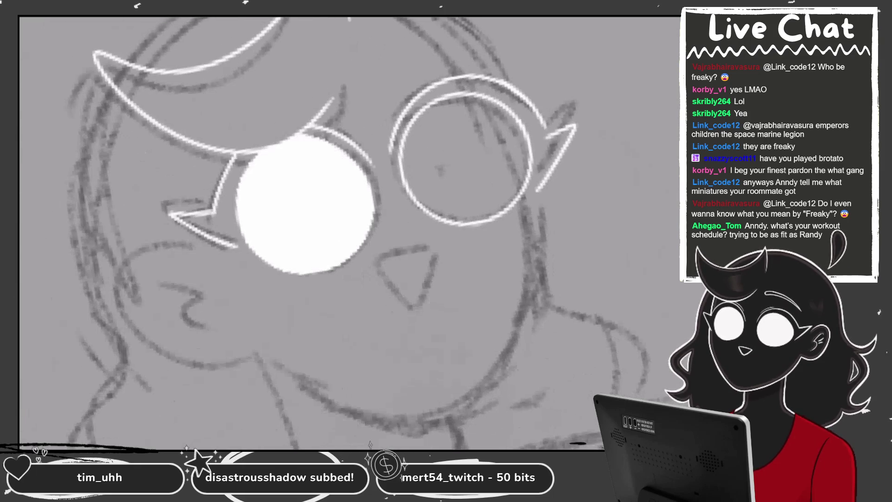
scroll(550, 204, "up", 2)
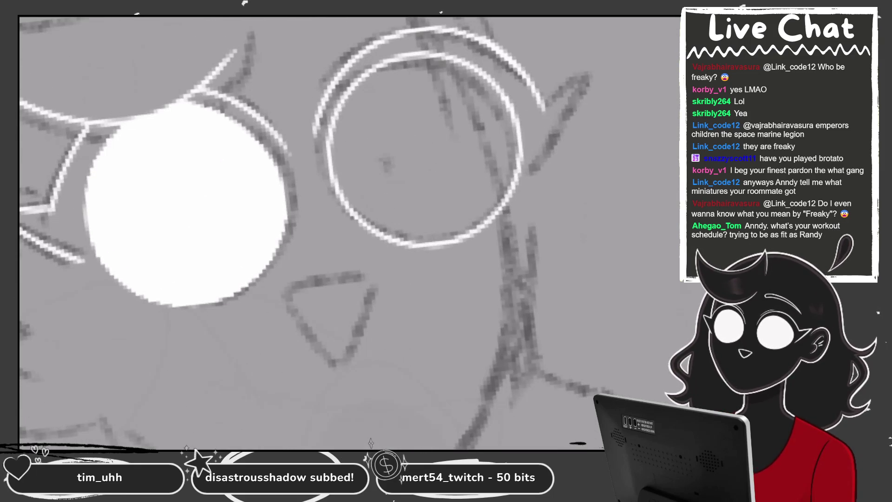
- Brush the outer corner stroke beside the right eye, redrawing it once
left_click_drag(584, 102, 506, 211)
key("ctrl+z")
left_click_drag(589, 98, 518, 204)
scroll(325, 186, "down", 5)
scroll(325, 186, "up", 3)
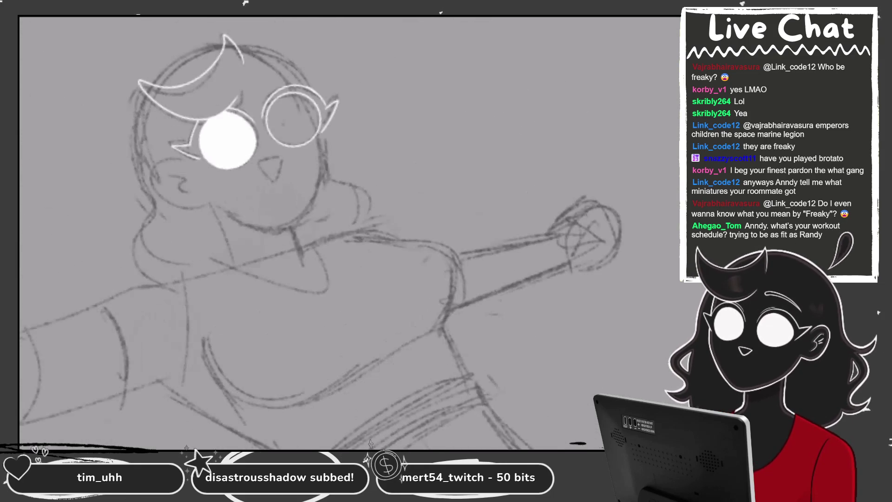
scroll(325, 186, "up", 1)
scroll(325, 185, "up", 1)
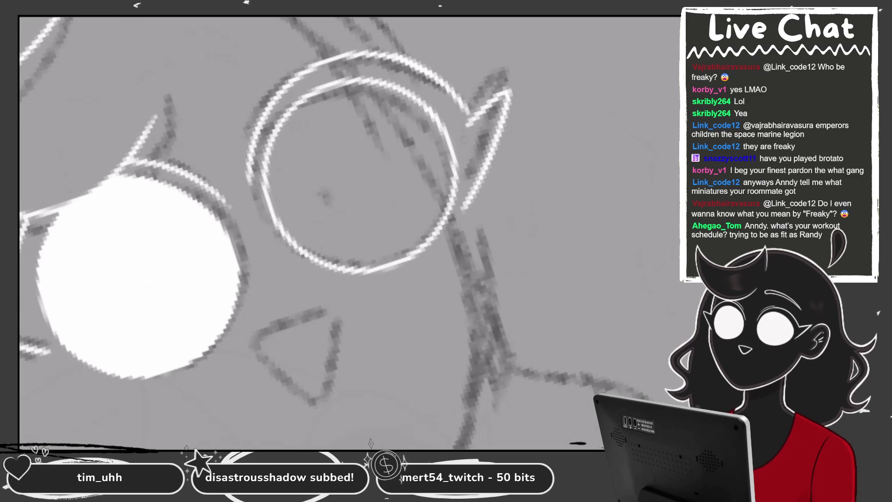
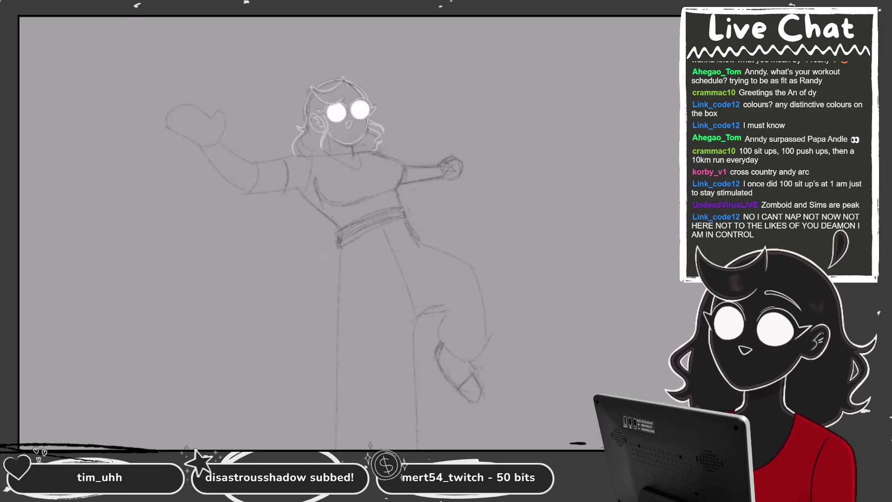
- On Layer 50, ink the raised hand's outline and U-shaped thumb curve in white
key("ctrl+plus")
left_click(597, 315)
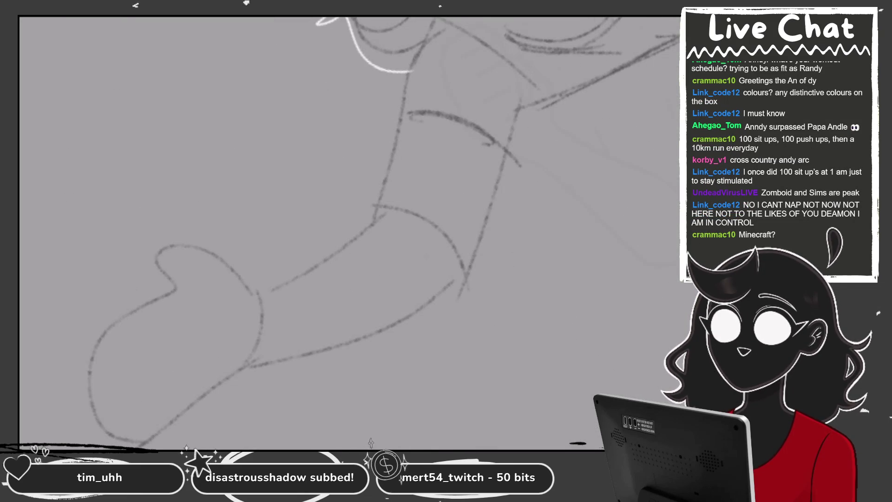
left_click_drag(211, 258, 186, 291)
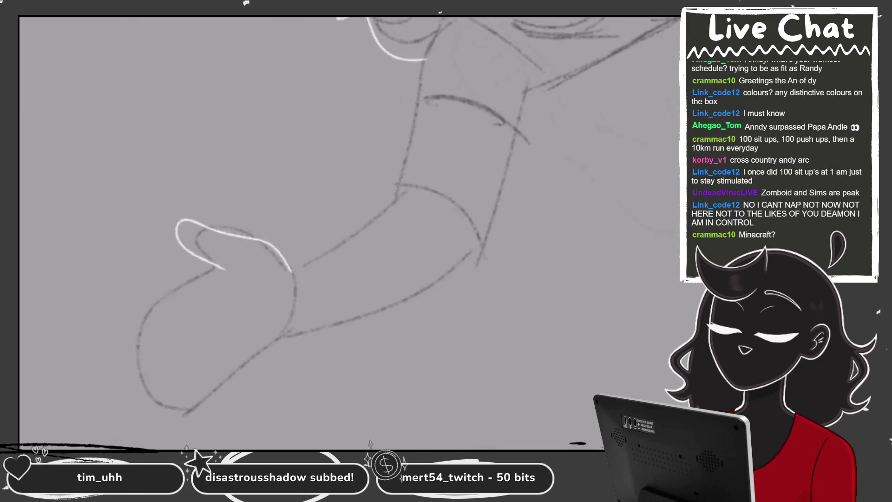
left_click_drag(295, 213, 229, 344)
left_click_drag(278, 274, 330, 334)
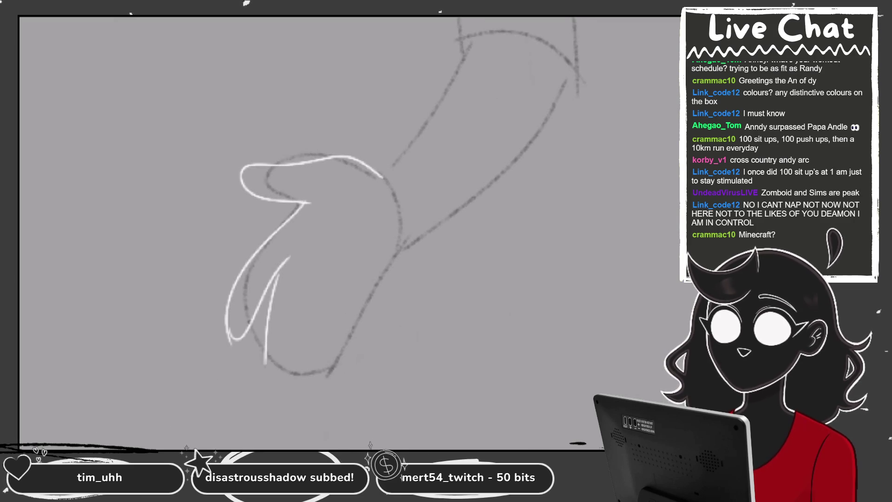
key("ctrl+z")
left_click_drag(272, 316, 369, 281)
key("ctrl+z")
key("ctrl+z")
mouse_move(290, 263)
left_mouse_down()
mouse_move(361, 290)
mouse_move(400, 237)
left_mouse_up()
left_click_drag(325, 233, 269, 321)
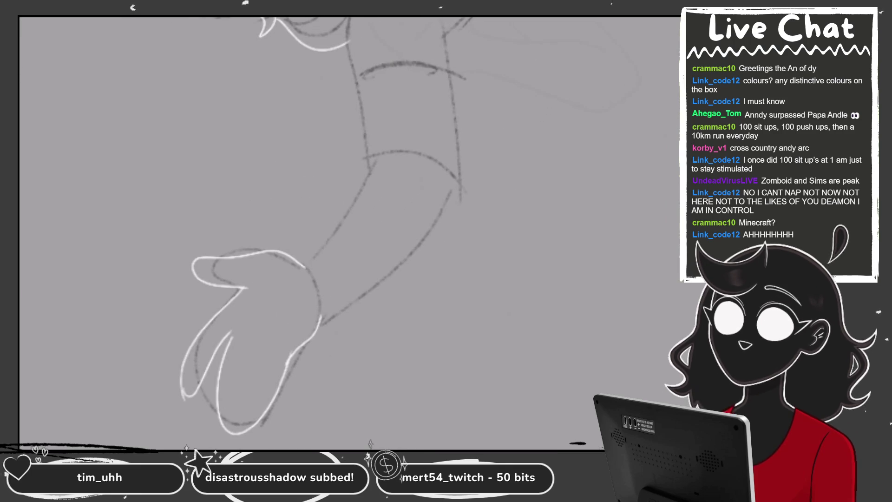
- Ink the forearm's upper and lower edges in white, redrawing the lower-arm line
scroll(349, 232, "up", 5)
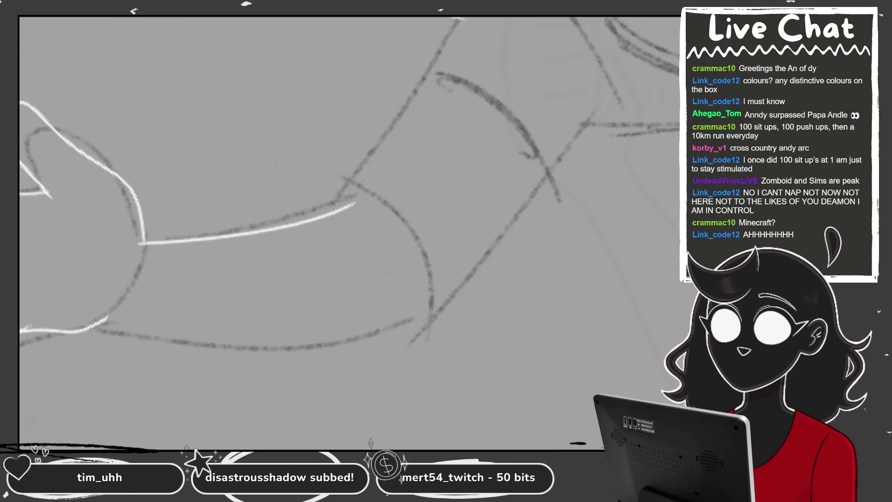
left_click_drag(353, 202, 436, 88)
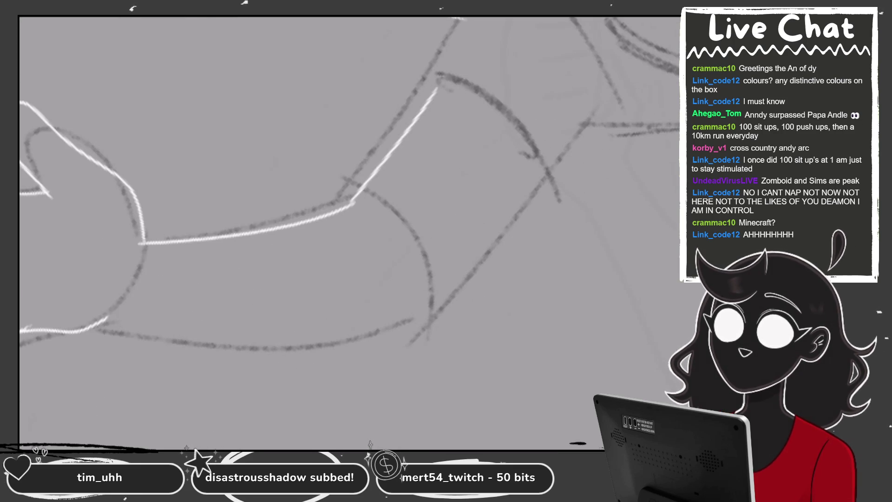
left_click_drag(232, 337, 446, 246)
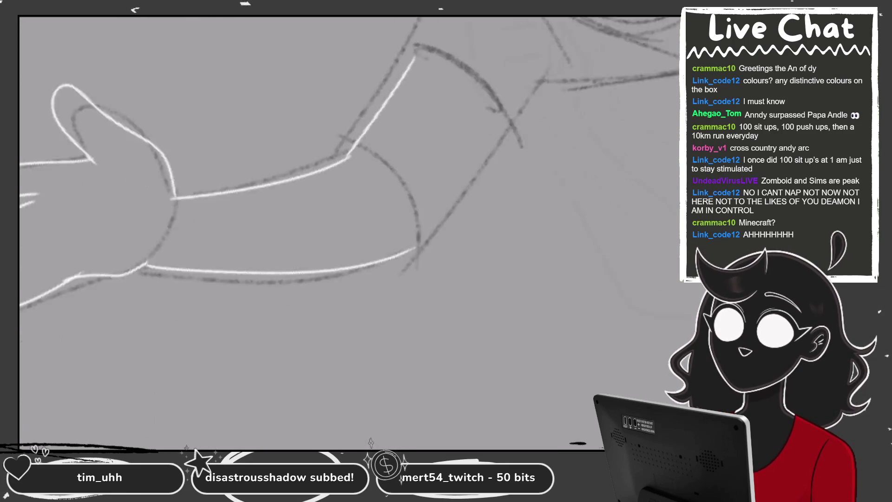
left_click_drag(376, 253, 518, 144)
key("ctrl+z")
left_click_drag(285, 289, 476, 149)
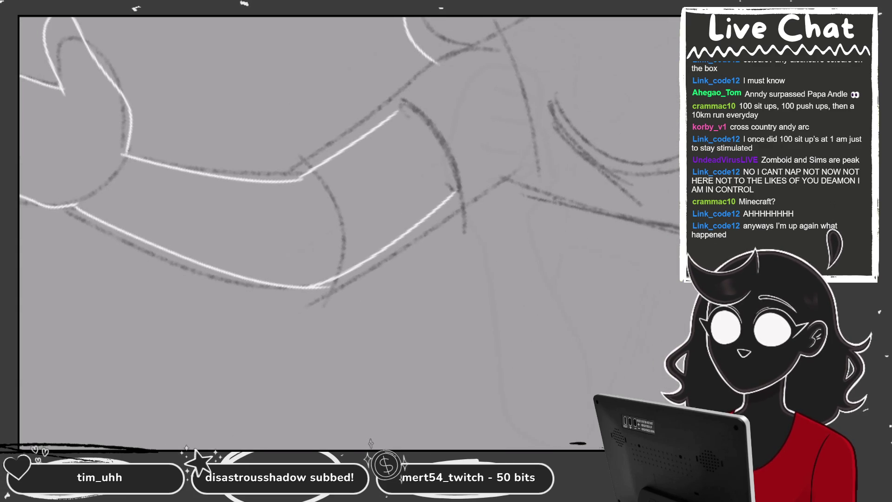
key("ctrl+z")
left_click_drag(307, 287, 464, 191)
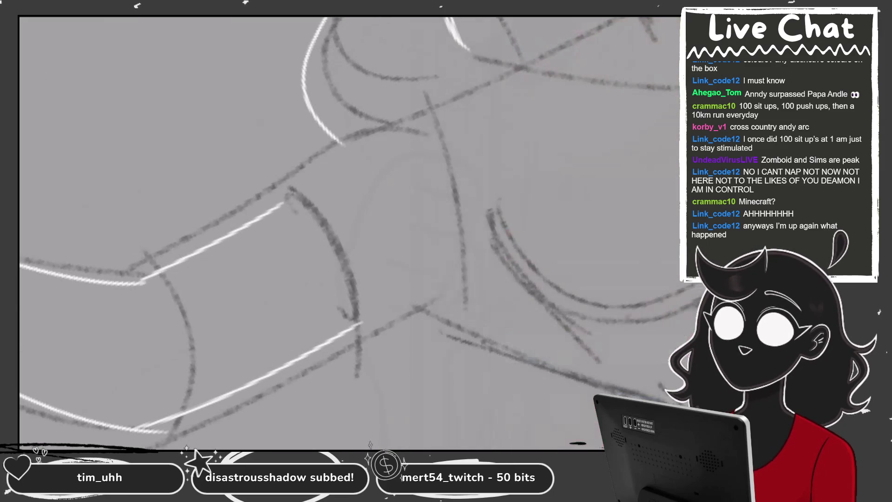
- Draw the shirt's shoulder line in dark red
mouse_move(435, 91)
left_mouse_down()
mouse_move(509, 69)
mouse_move(279, 202)
left_mouse_up()
key("ctrl+z")
key("ctrl+z")
left_click_drag(509, 69, 277, 202)
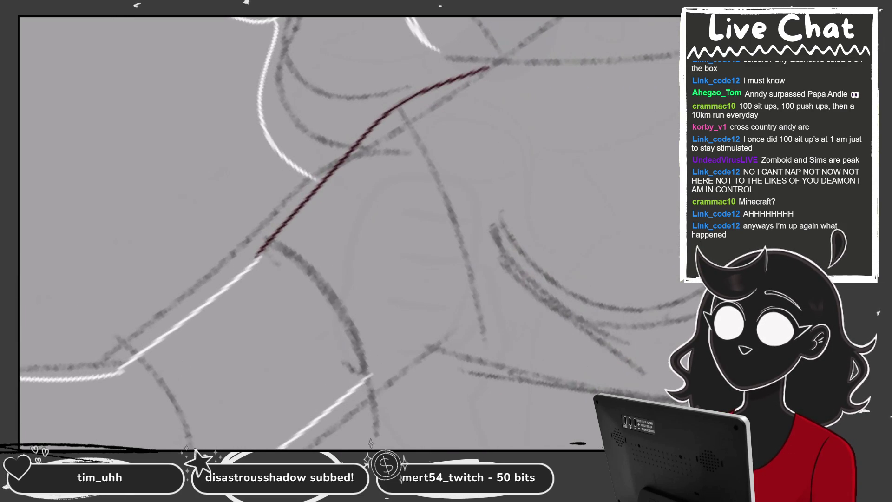
- Redraw the red shoulder line and outline the sleeve's cuff and side edge
key("ctrl+z")
left_click_drag(462, 67, 258, 294)
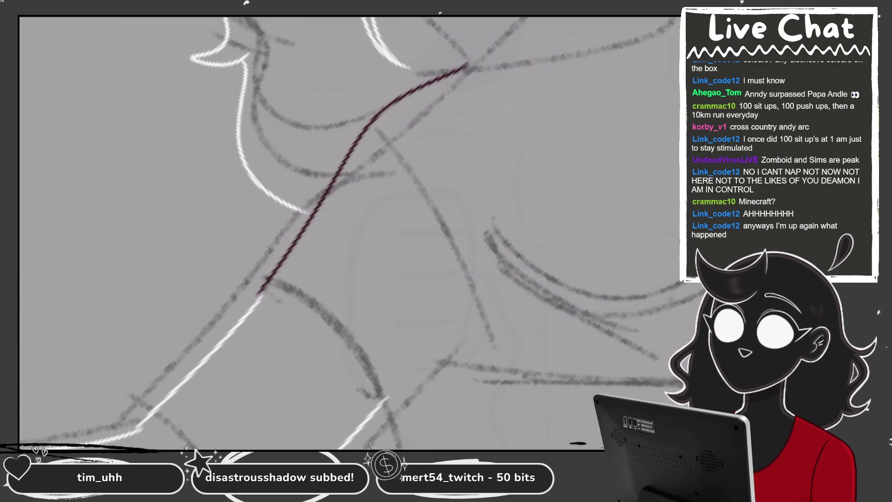
left_click_drag(321, 263, 501, 190)
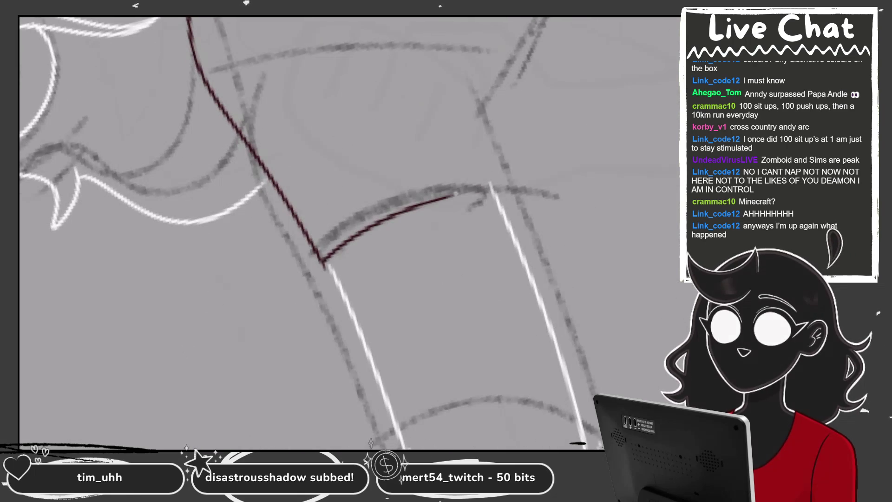
key("minus")
key("minus")
key("minus")
left_click_drag(423, 243, 476, 158)
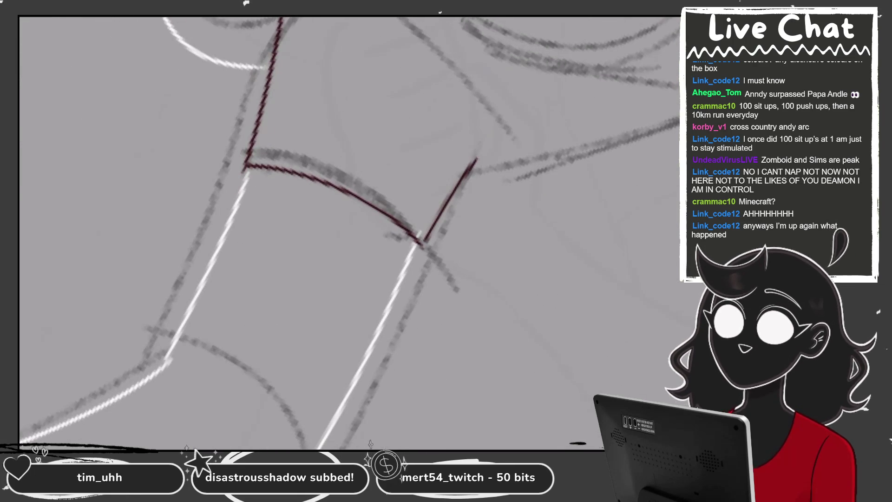
key("ctrl+z")
key("minus")
mouse_move(330, 308)
left_mouse_down()
mouse_move(372, 195)
mouse_move(413, 362)
left_mouse_up()
key("minus")
key("ctrl+z")
key("minus")
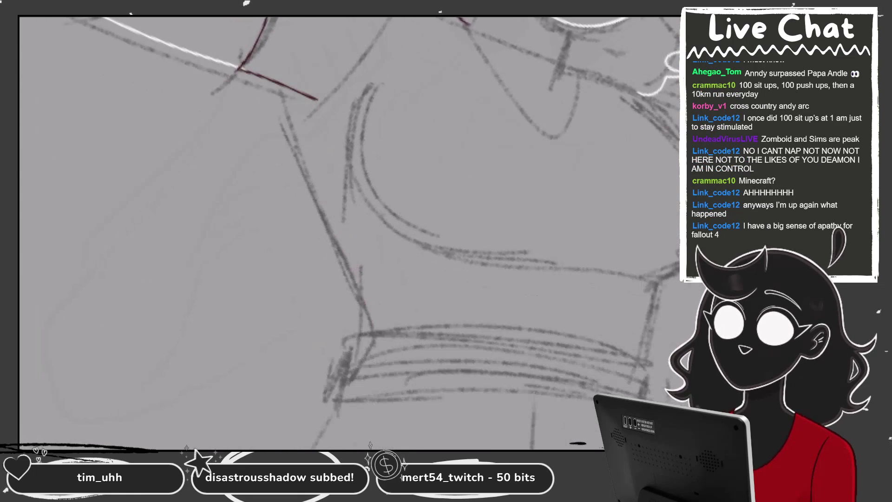
- Outline the shirt's sides and right waist curve in dark red
left_click_drag(319, 101, 347, 269)
key("ctrl+z")
key("minus")
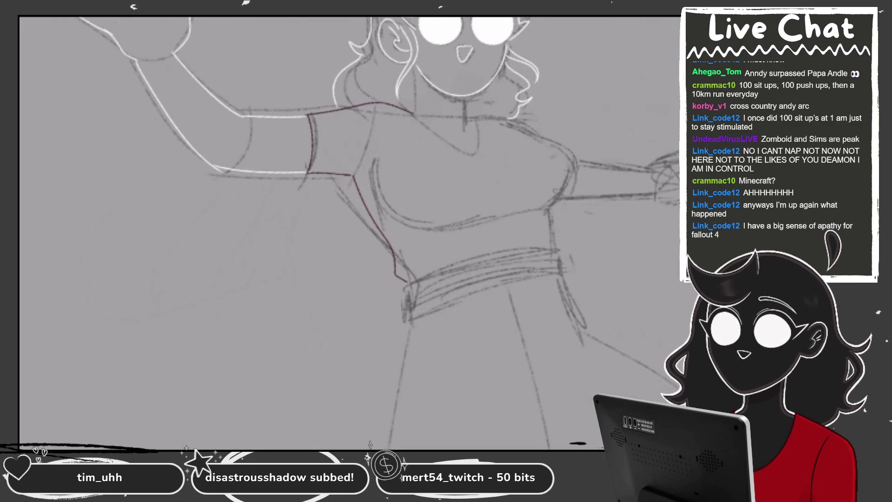
key("plus")
mouse_move(282, 158)
left_mouse_down()
mouse_move(319, 243)
mouse_move(214, 237)
left_mouse_up()
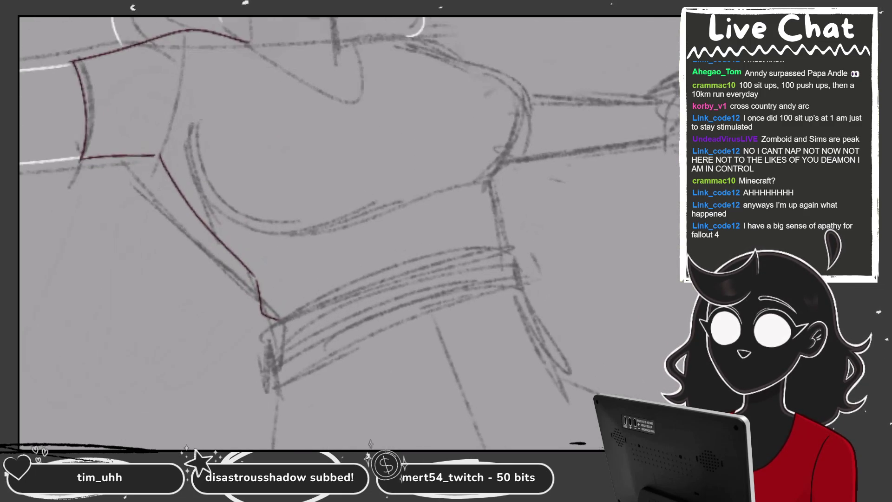
key("plus")
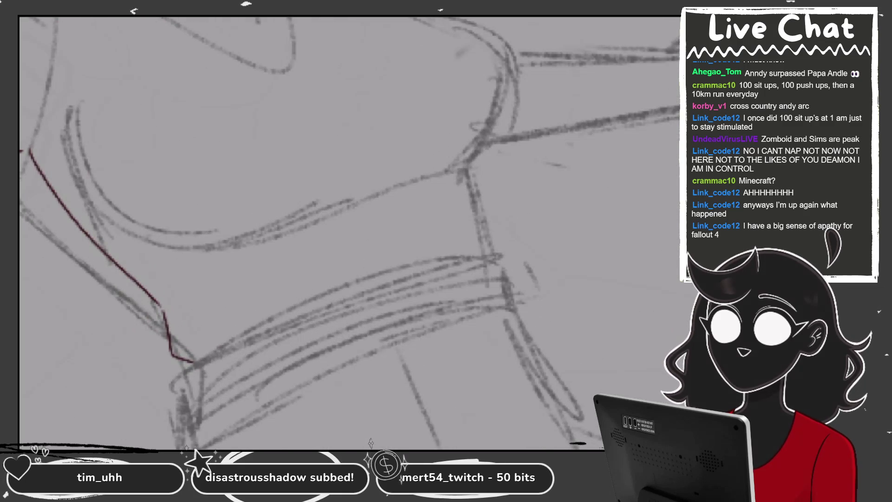
left_click_drag(466, 166, 488, 261)
key("ctrl+z")
left_click_drag(473, 171, 490, 256)
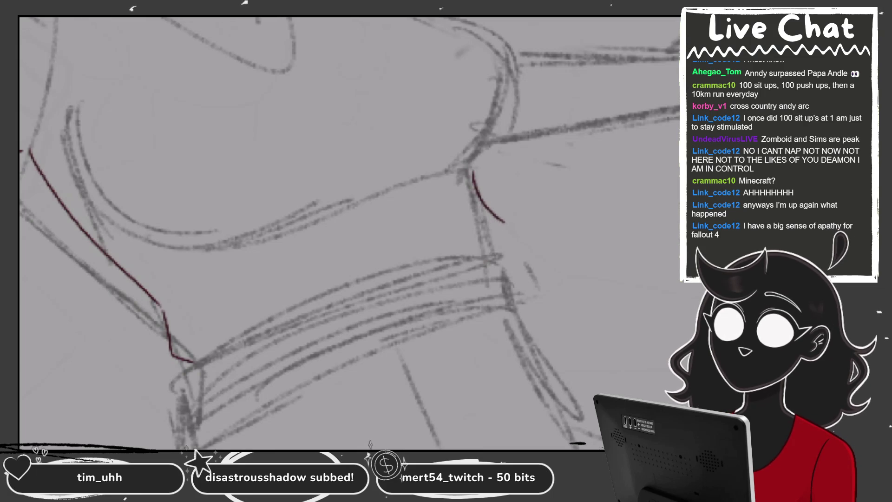
- Trace the red chest line, right chest curve and lower chest edge
left_click_drag(348, 232, 511, 209)
left_click_drag(309, 213, 608, 86)
left_click_drag(348, 233, 418, 209)
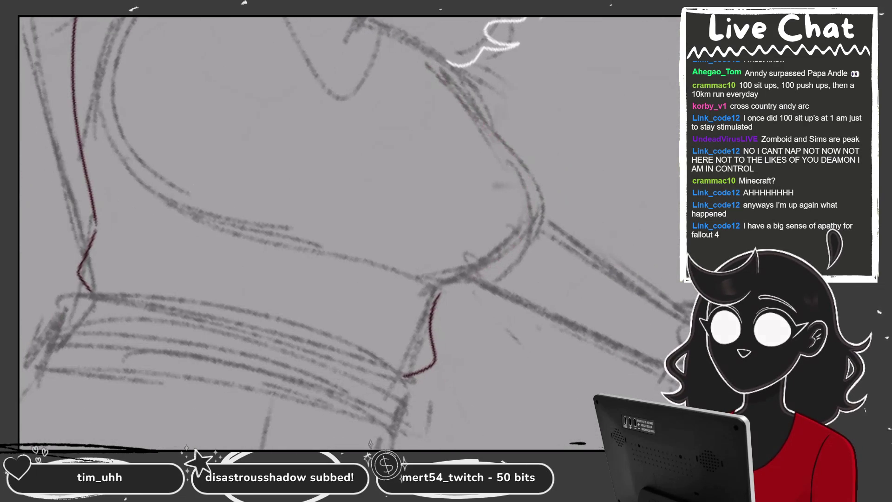
mouse_move(449, 71)
left_mouse_down()
mouse_move(447, 273)
mouse_move(439, 293)
left_mouse_up()
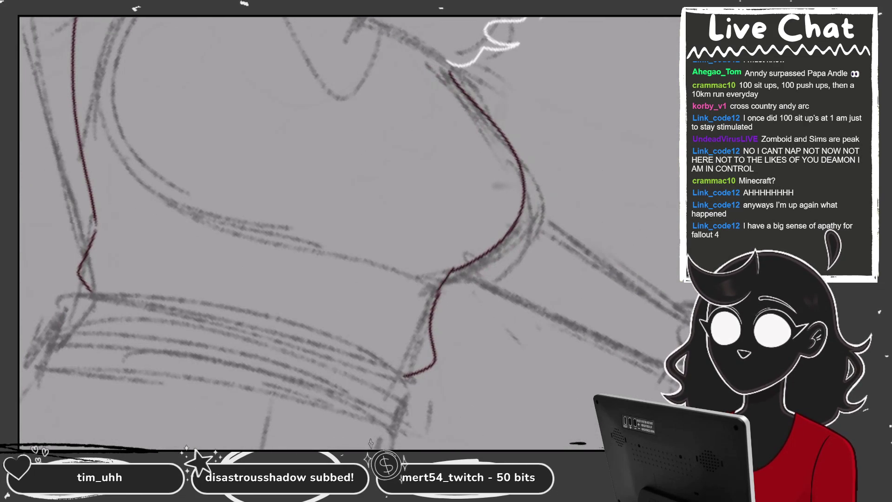
left_click_drag(348, 232, 441, 186)
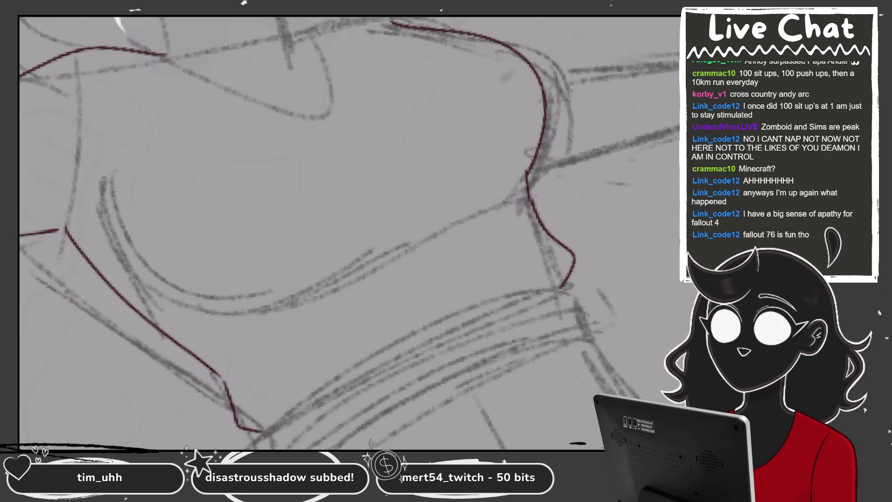
left_click_drag(315, 292, 482, 209)
left_click_drag(348, 233, 418, 204)
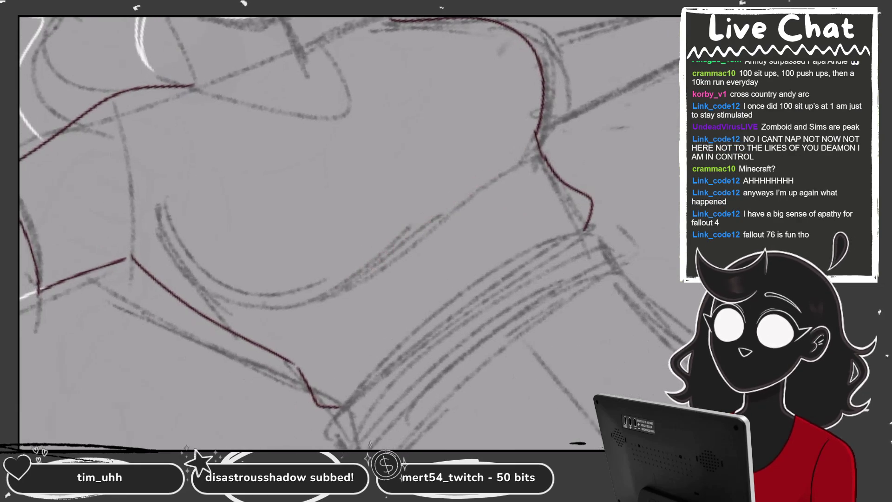
left_click_drag(348, 233, 418, 204)
left_click_drag(375, 228, 496, 169)
mouse_move(348, 233)
left_mouse_down()
mouse_move(279, 260)
mouse_move(487, 167)
left_mouse_up()
key("ctrl+z")
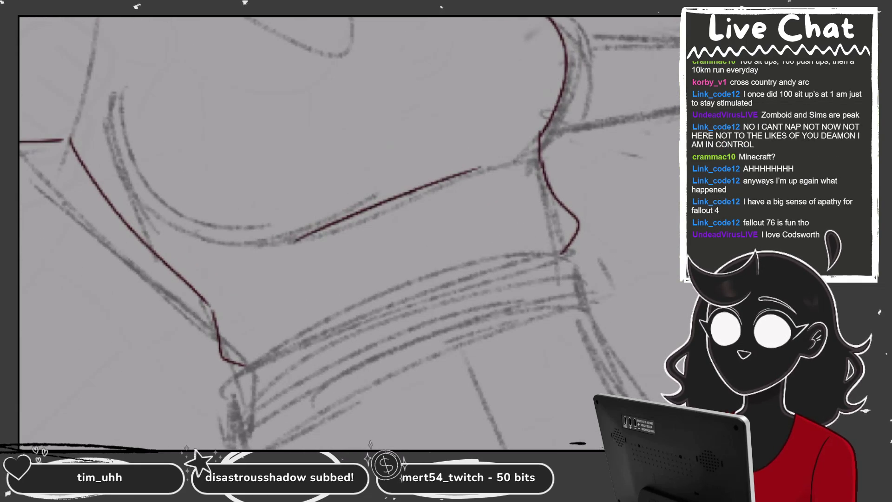
- Trace the upper chest curve in dark red and connect the two chest curves
scroll(349, 232, "down", 3)
scroll(348, 232, "up", 3)
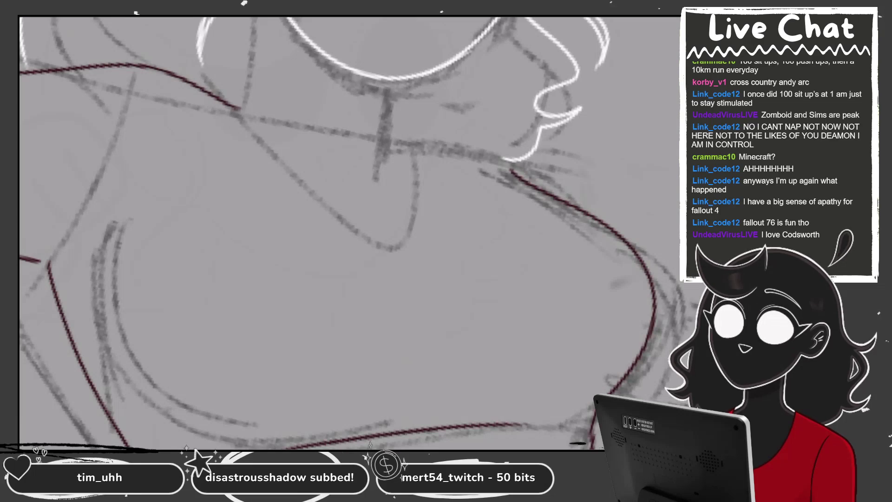
left_click_drag(225, 107, 460, 144)
scroll(349, 232, "up", 3)
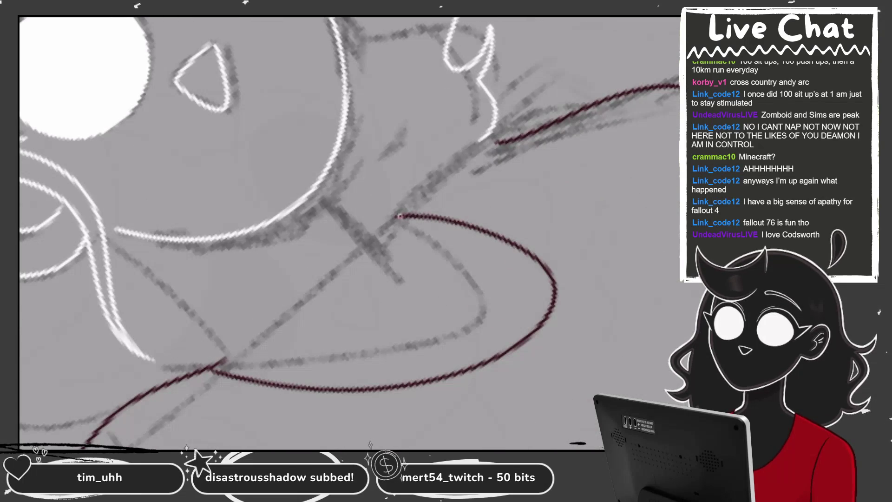
left_click_drag(400, 215, 497, 139)
scroll(348, 232, "down", 3)
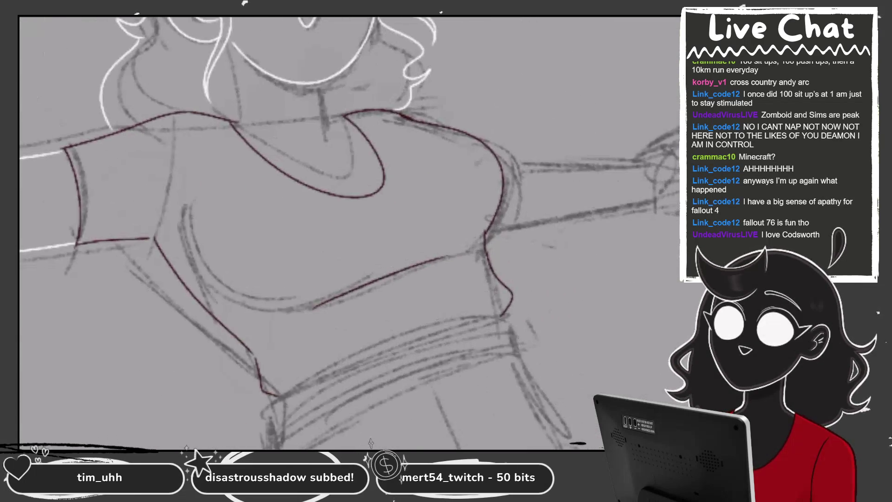
scroll(348, 232, "up", 3)
scroll(349, 233, "up", 2)
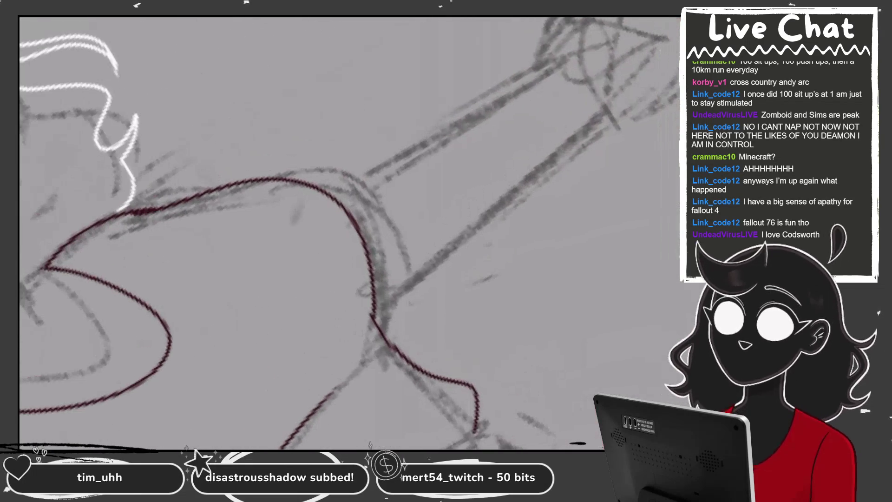
- Ink the upper arm edge in white and start the lower-arm edge
left_click_drag(339, 199, 527, 80)
key("ctrl+z")
left_click_drag(343, 197, 504, 100)
scroll(349, 232, "down", 1)
key("ctrl+z")
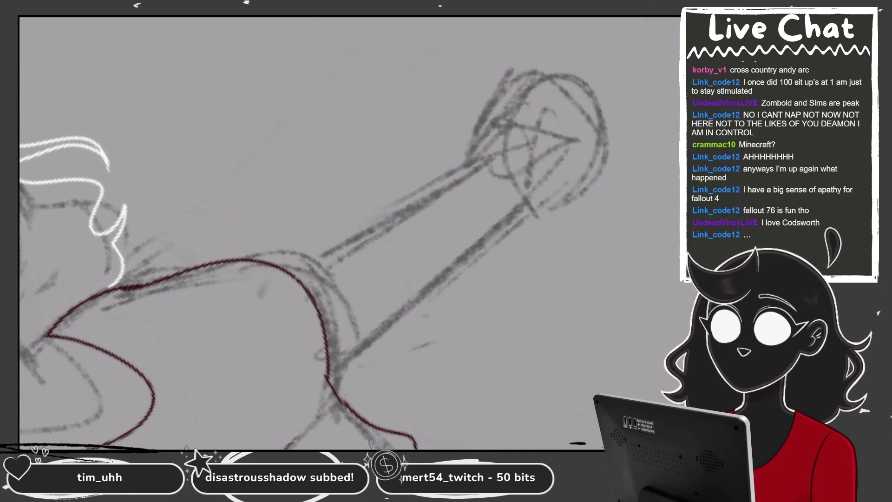
left_click_drag(297, 278, 469, 173)
scroll(348, 232, "up", 1)
left_click_drag(258, 374, 475, 202)
- Redraw a longer white lower-arm line and ink the star-topped staff head
key("ctrl+z")
left_click_drag(259, 373, 488, 197)
left_click_drag(348, 233, 311, 283)
mouse_move(348, 232)
left_mouse_down()
mouse_move(325, 227)
mouse_move(434, 140)
left_mouse_up()
left_click_drag(434, 182, 470, 199)
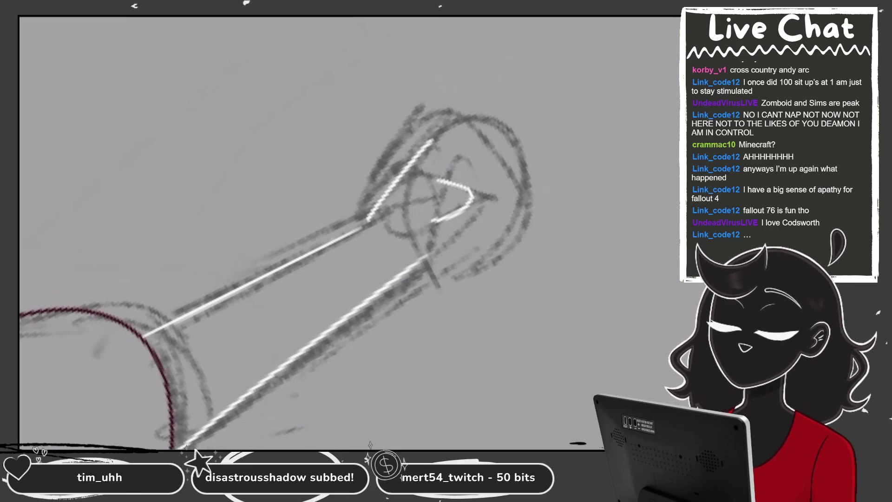
left_click_drag(348, 232, 325, 260)
left_click_drag(409, 204, 435, 272)
left_click_drag(374, 165, 497, 116)
- Outline the fist's top edge, right side and lower curve in white
key("ctrl+z")
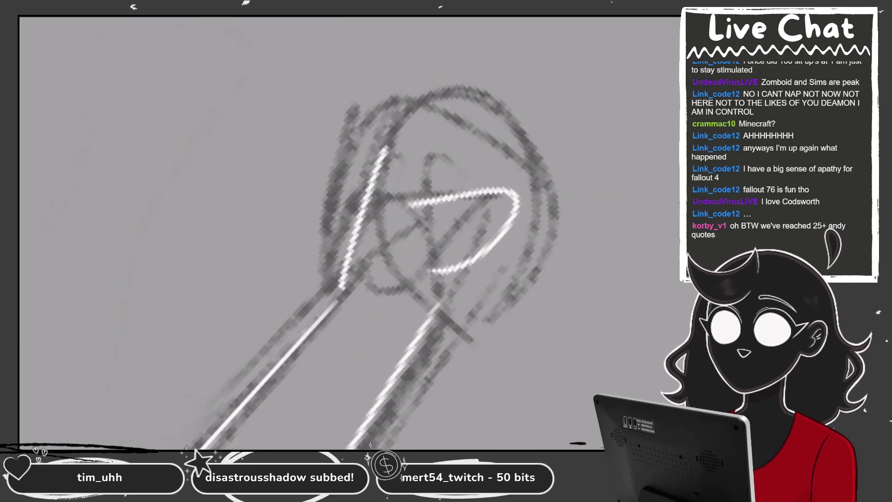
left_click_drag(381, 158, 515, 123)
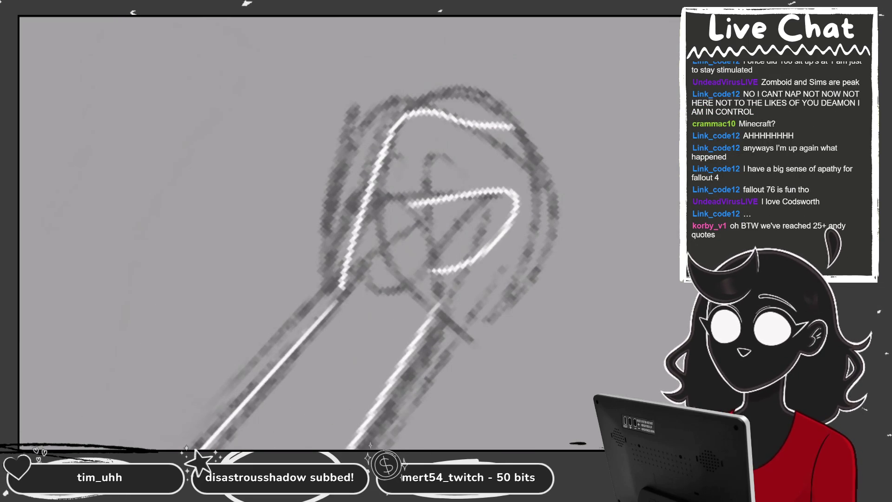
key("ctrl+z")
mouse_move(378, 158)
left_mouse_down()
mouse_move(402, 117)
mouse_move(516, 114)
mouse_move(517, 206)
left_mouse_up()
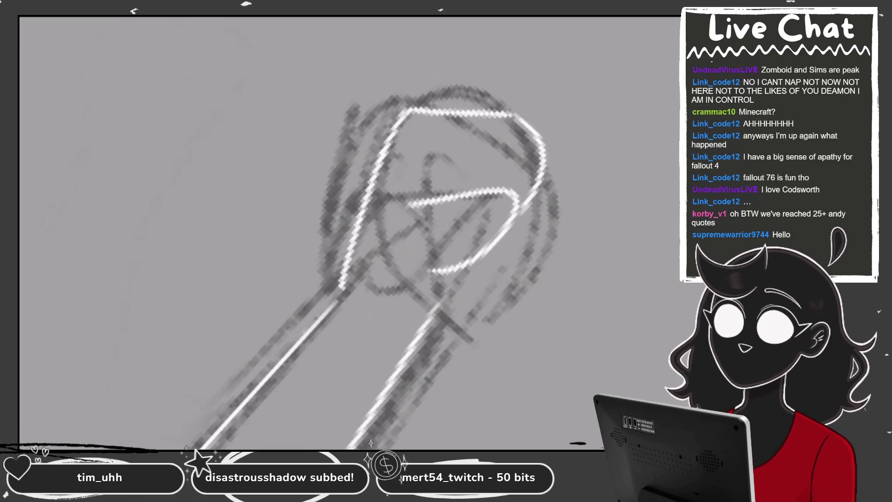
left_click_drag(423, 320, 457, 271)
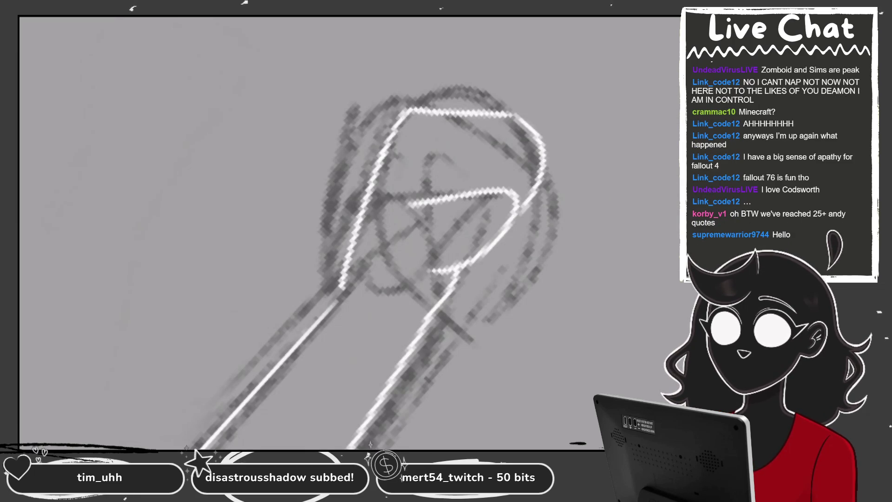
mouse_move(551, 163)
left_mouse_down()
mouse_move(525, 260)
mouse_move(483, 281)
left_mouse_up()
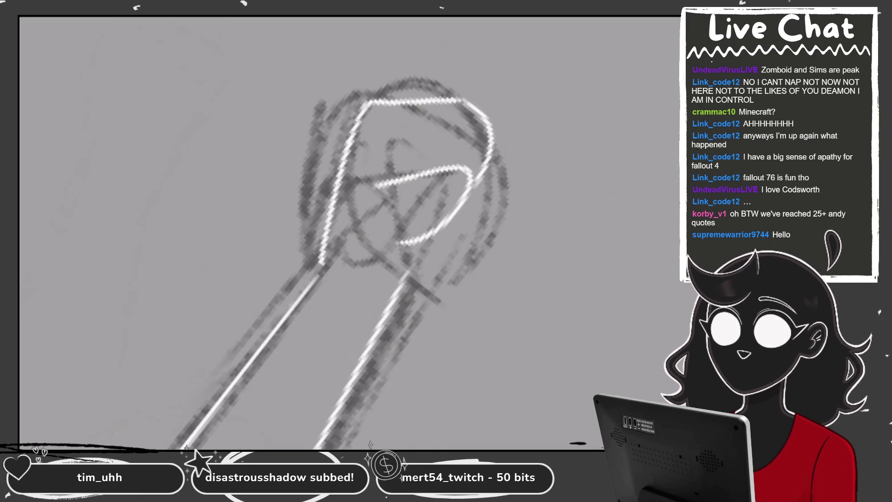
left_click_drag(435, 234, 411, 279)
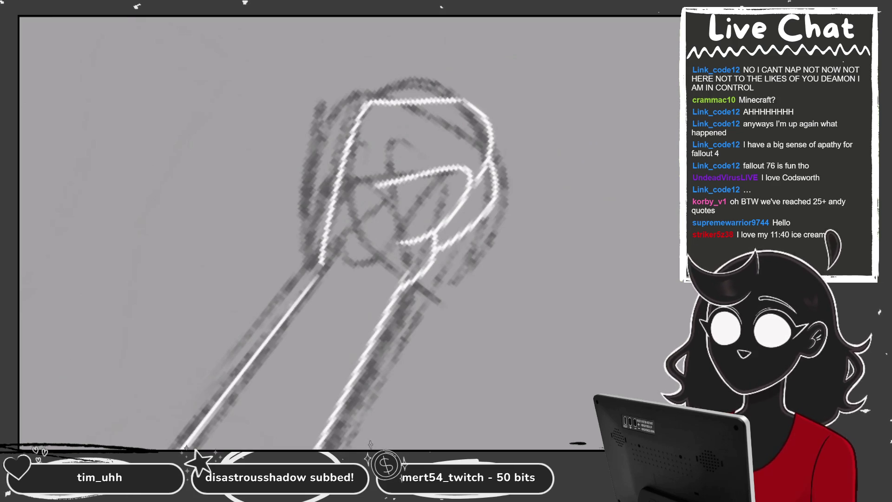
scroll(488, 158, "down", 5)
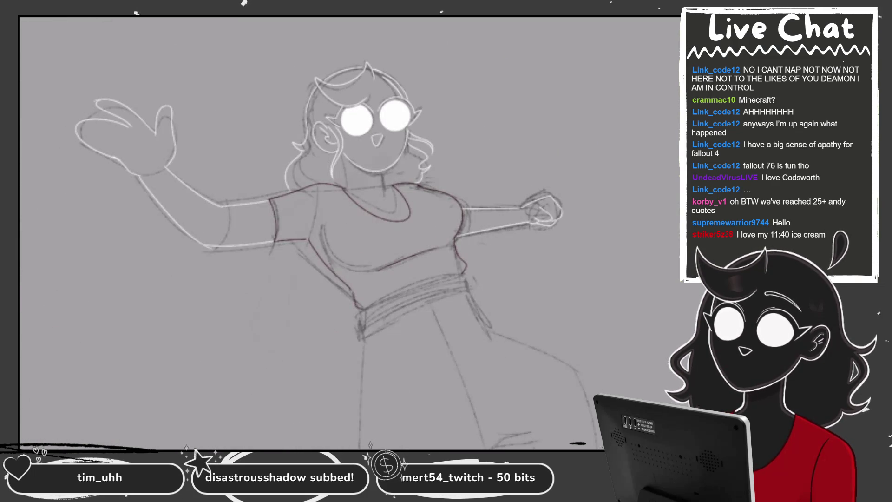
scroll(125, 140, "up", 5)
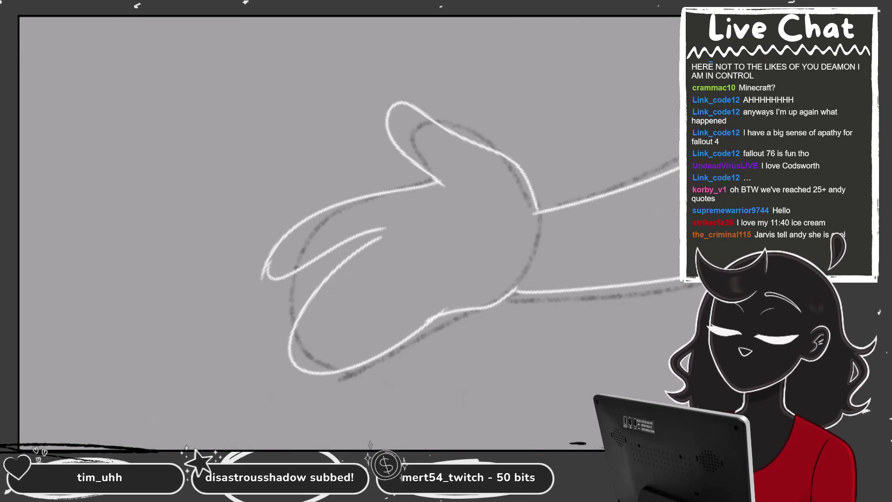
- With a larger brush, retrace the open hand's finger curves and lower curve in white
scroll(266, 237, "up", 2)
scroll(267, 236, "up", 2)
scroll(266, 237, "up", 2)
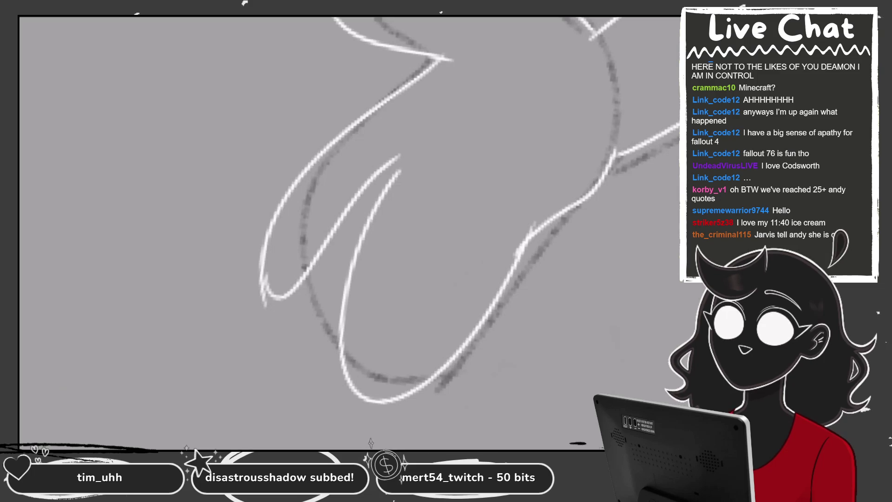
scroll(266, 237, "up", 2)
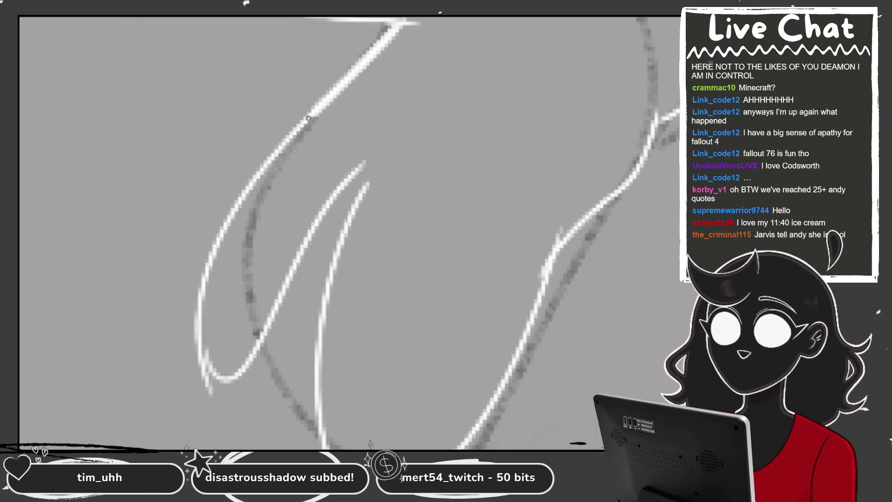
key("ctrl+]")
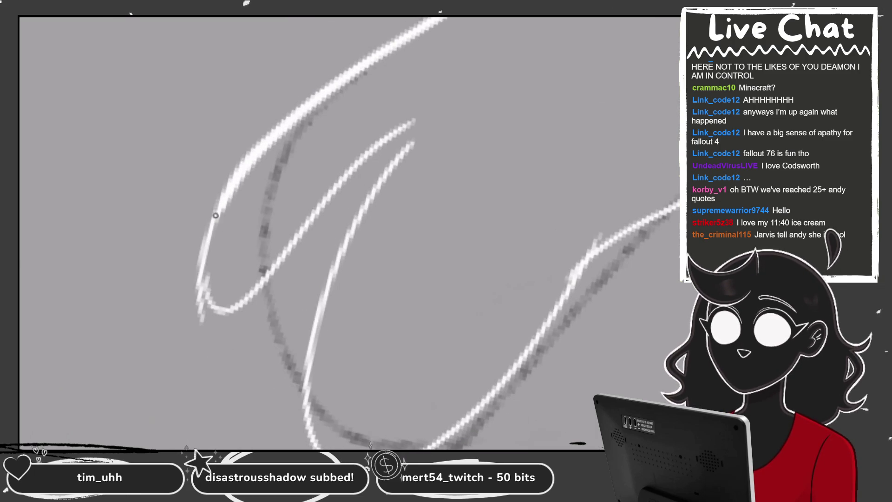
left_click_drag(223, 199, 403, 135)
mouse_move(229, 193)
left_mouse_down()
mouse_move(314, 212)
mouse_move(409, 126)
mouse_move(300, 343)
left_mouse_up()
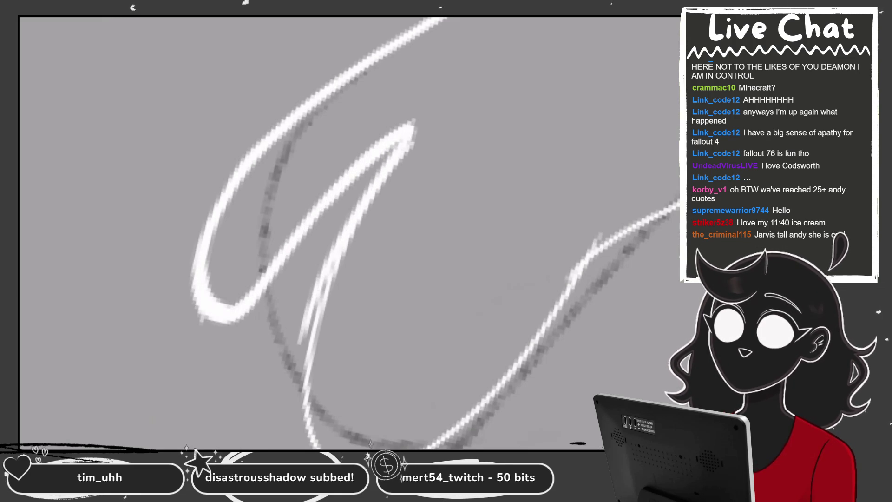
left_click_drag(474, 89, 297, 274)
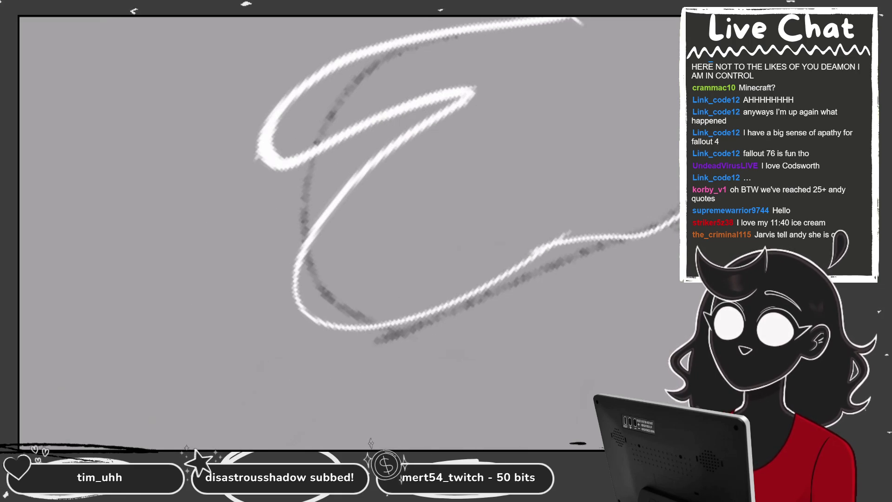
left_click_drag(418, 120, 295, 307)
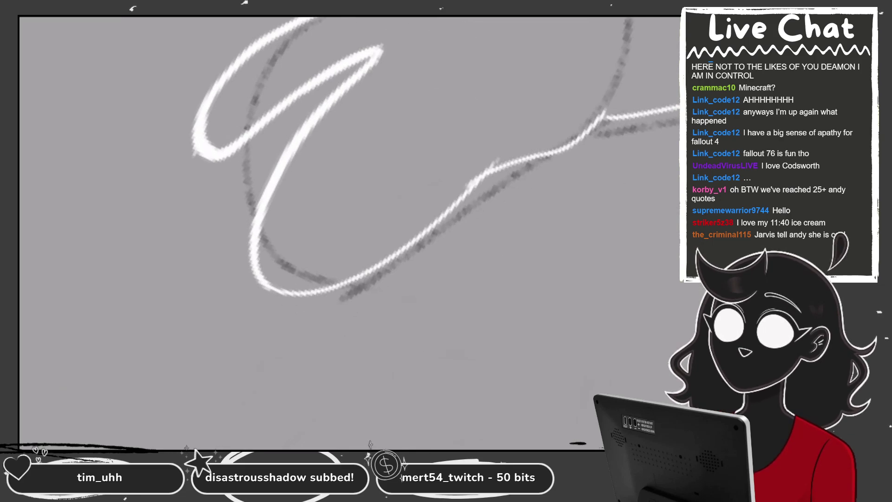
mouse_move(253, 216)
left_mouse_down()
mouse_move(319, 290)
mouse_move(427, 228)
left_mouse_up()
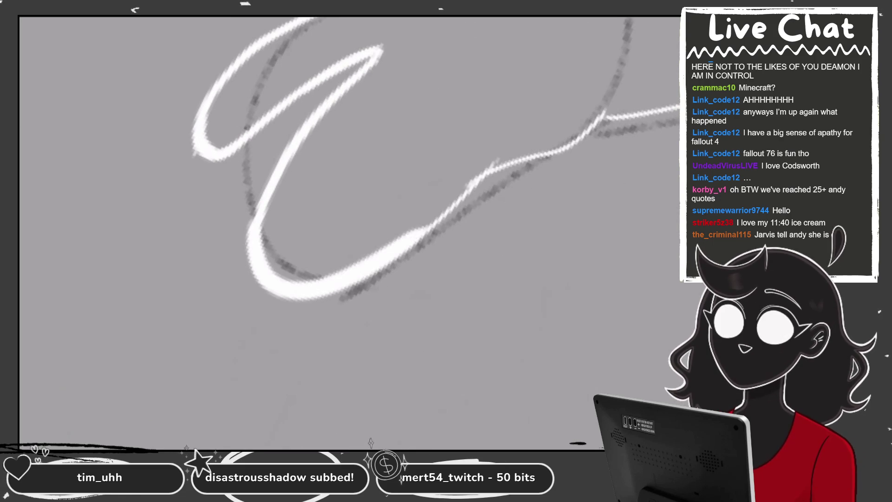
key("ctrl+z")
mouse_move(285, 153)
left_mouse_down()
mouse_move(298, 293)
mouse_move(390, 242)
left_mouse_up()
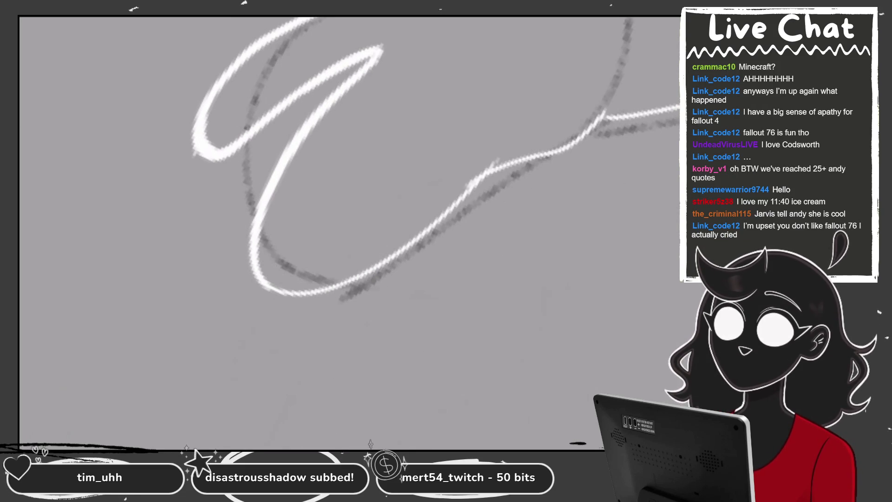
mouse_move(316, 111)
left_mouse_down()
mouse_move(279, 299)
mouse_move(455, 200)
left_mouse_up()
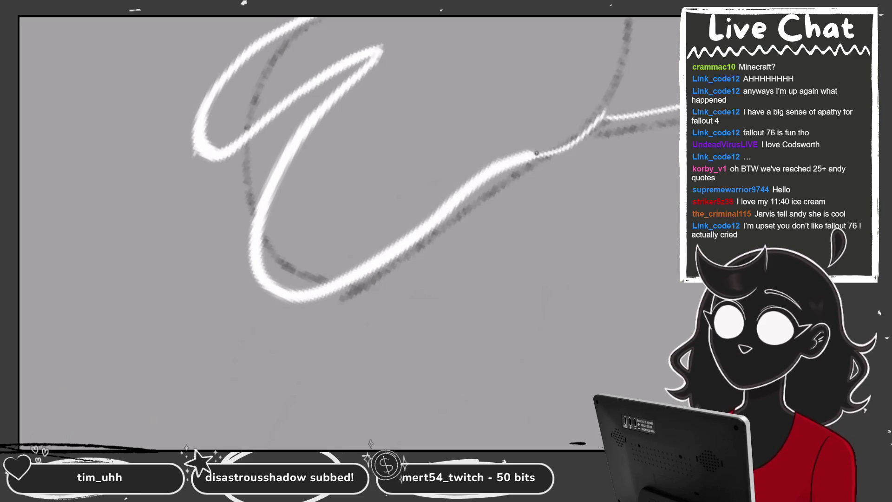
- Ink the palm edge and forearm outline in white up to the elbow
left_click_drag(424, 230, 603, 112)
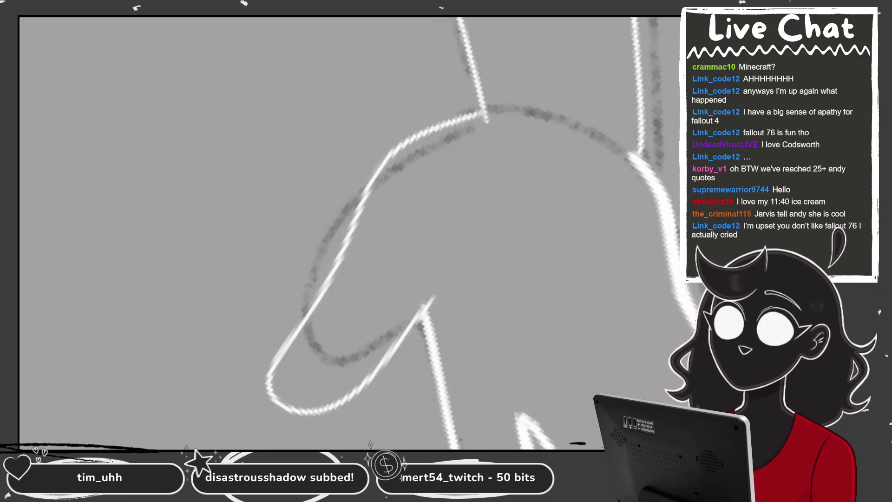
mouse_move(485, 111)
left_mouse_down()
mouse_move(312, 406)
mouse_move(423, 310)
left_mouse_up()
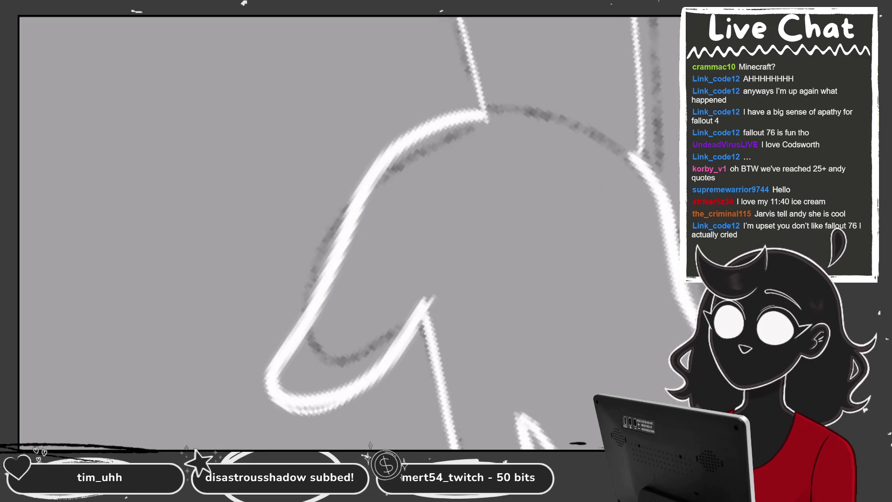
mouse_move(462, 65)
left_mouse_down()
mouse_move(363, 129)
mouse_move(315, 272)
left_mouse_up()
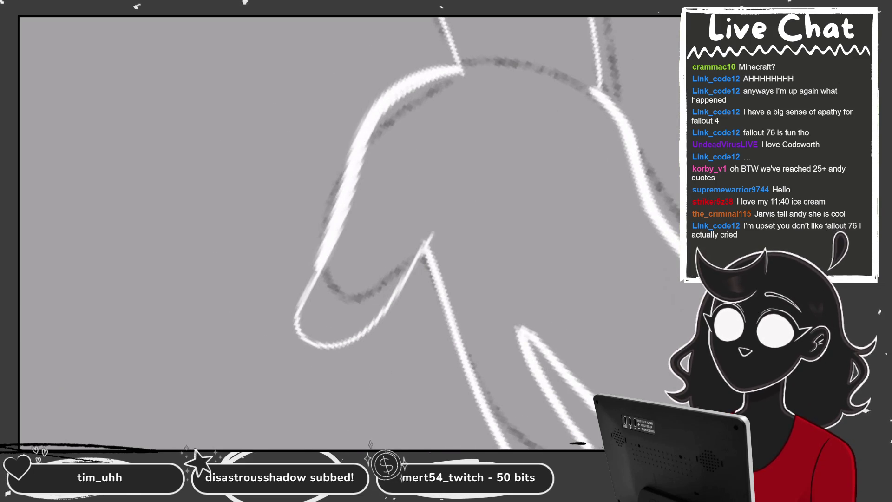
key("ctrl+z")
mouse_move(463, 67)
left_mouse_down()
mouse_move(332, 341)
mouse_move(424, 246)
left_mouse_up()
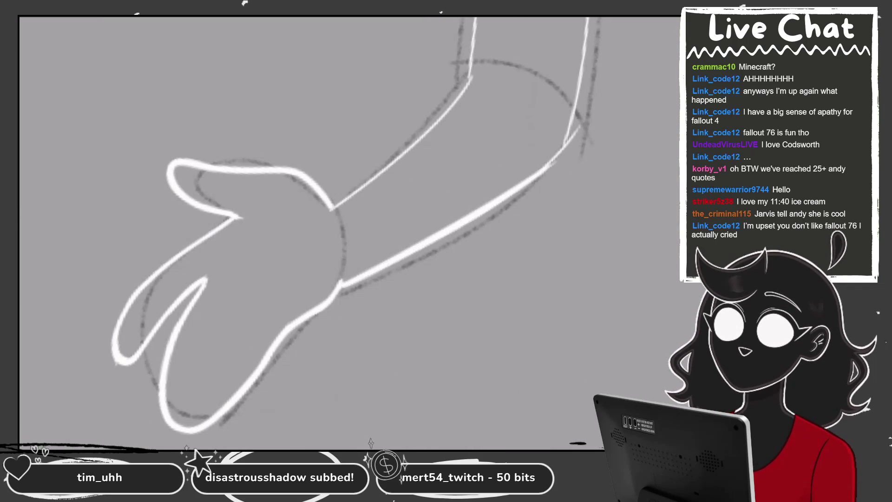
scroll(342, 285, "up", 2)
key("ctrl+z")
mouse_move(258, 367)
left_mouse_down()
mouse_move(433, 251)
mouse_move(552, 143)
left_mouse_up()
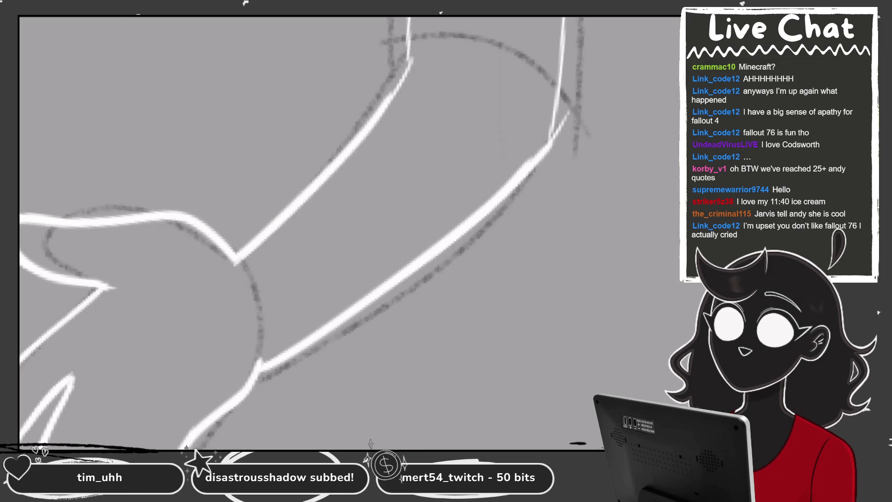
left_click_drag(262, 210, 347, 149)
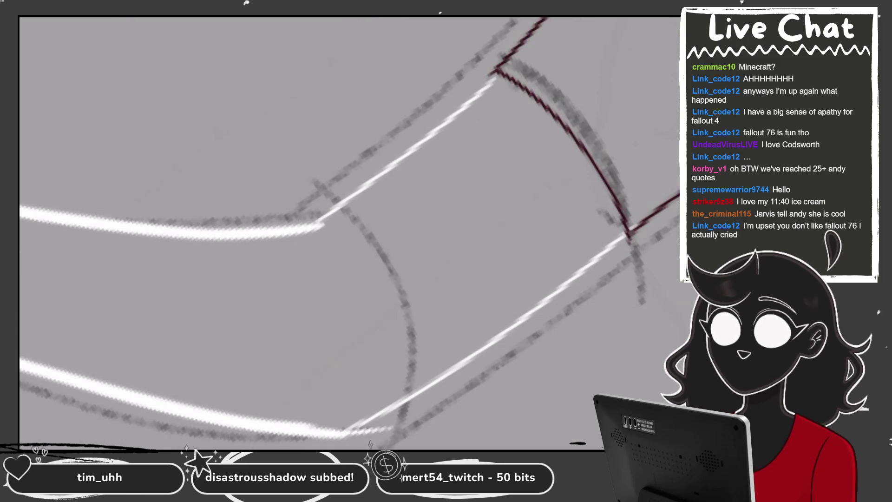
- Redraw the upper-arm line near the elbow thicker in white to reach the shoulder
left_click_drag(326, 217, 444, 129)
scroll(397, 370, "up", 2)
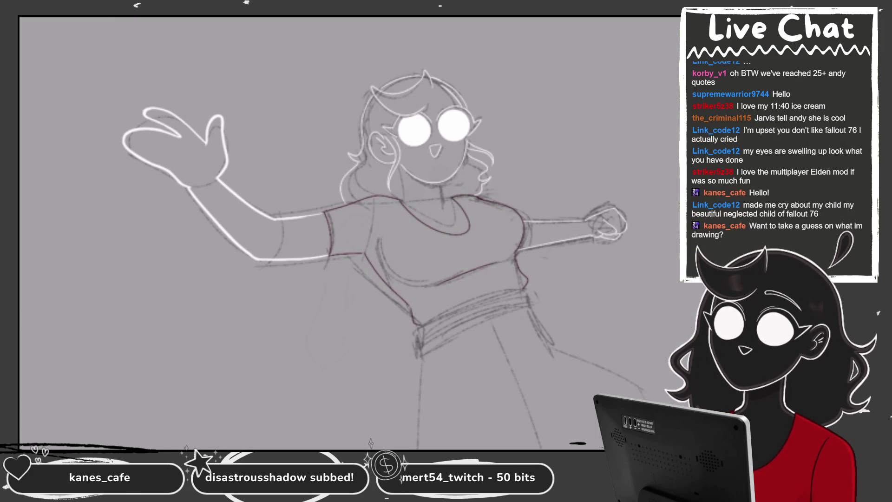
- Thicken the white outline along the outstretched arm toward the fist, then pan down the figure
scroll(353, 209, "up", 2)
scroll(353, 209, "up", 2)
scroll(353, 209, "up", 2)
scroll(483, 186, "up", 3)
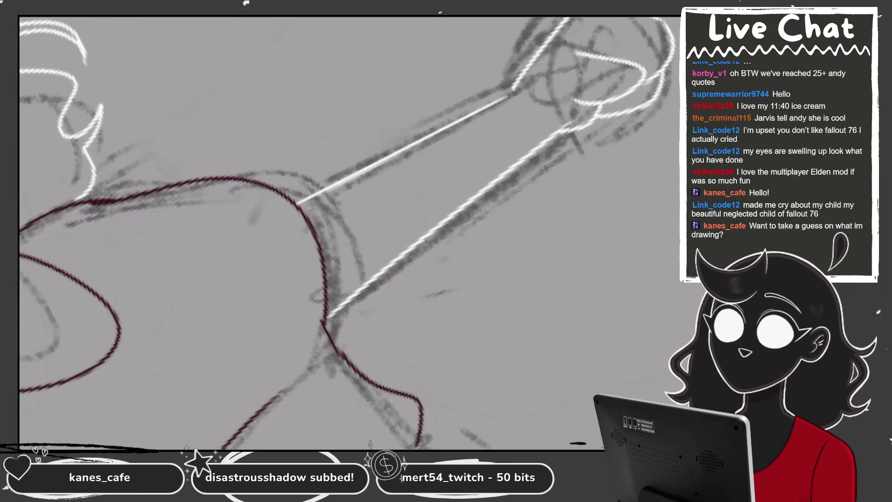
scroll(548, 186, "up", 3)
left_click_drag(571, 34, 414, 140)
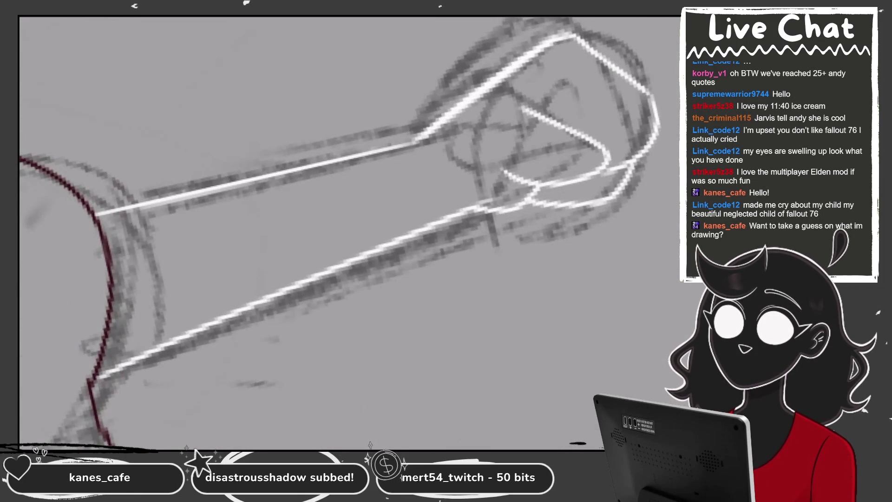
scroll(446, 214, "down", 3)
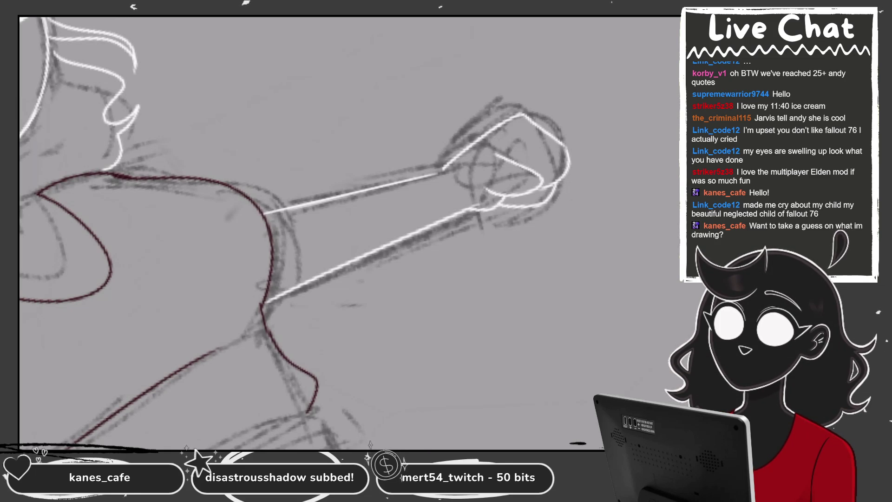
scroll(302, 232, "down", 3)
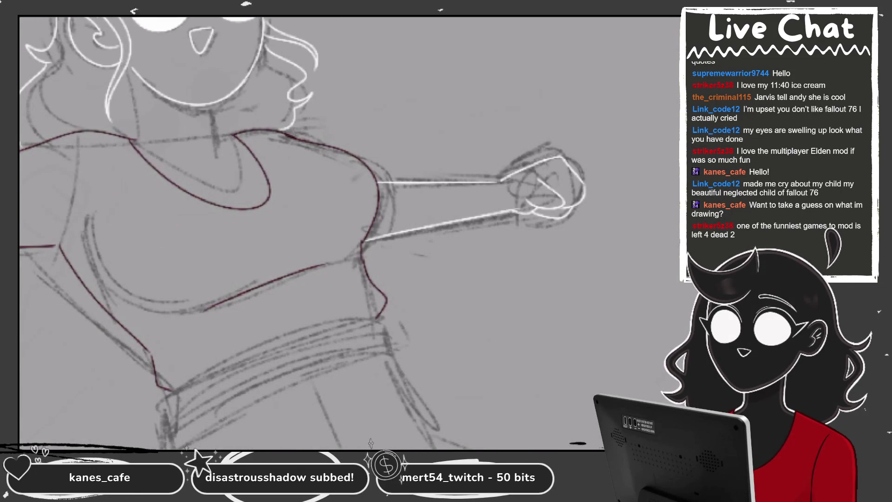
scroll(301, 232, "down", 2)
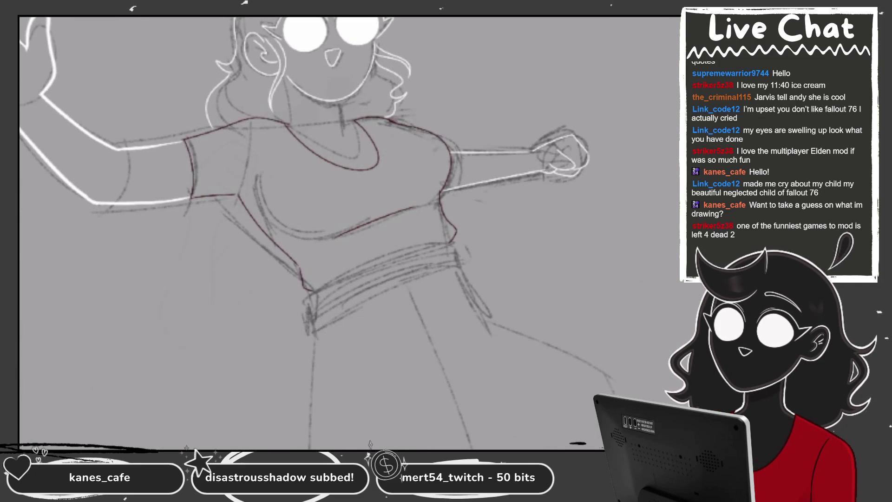
scroll(302, 232, "down", 5)
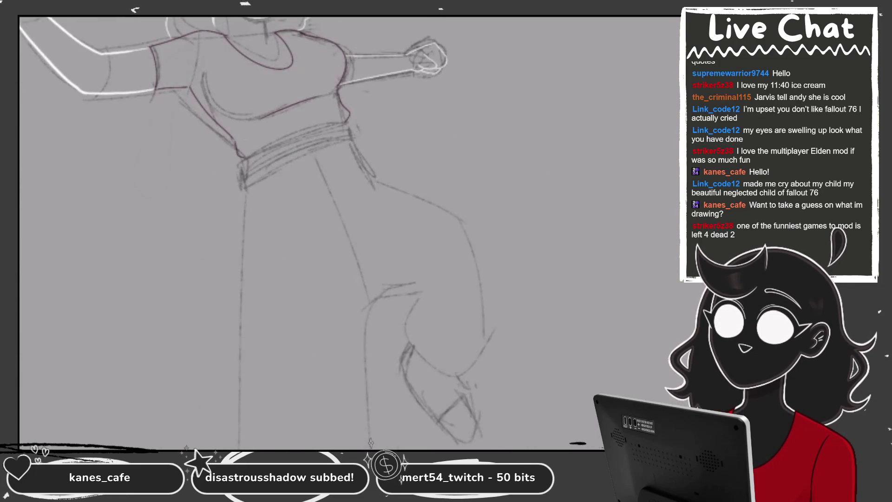
scroll(278, 140, "up", 3)
key("c")
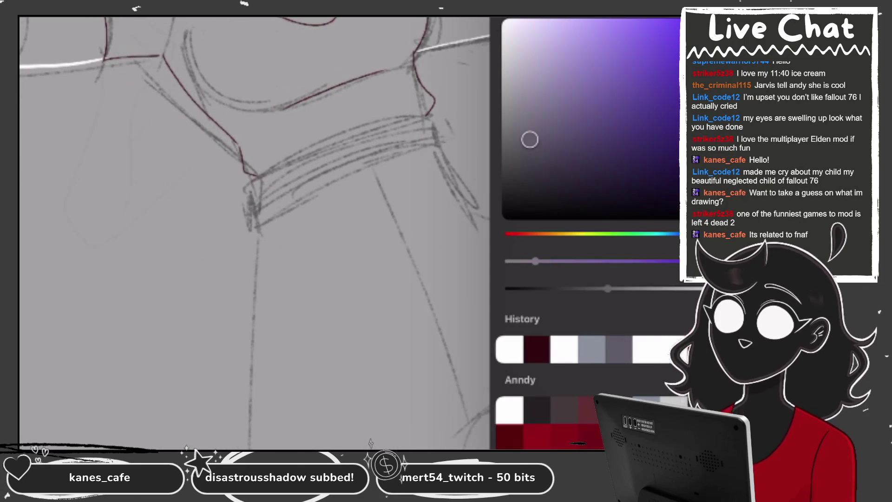
- Reinforce the waistband with a pencil stroke and darken its end edge
key("c")
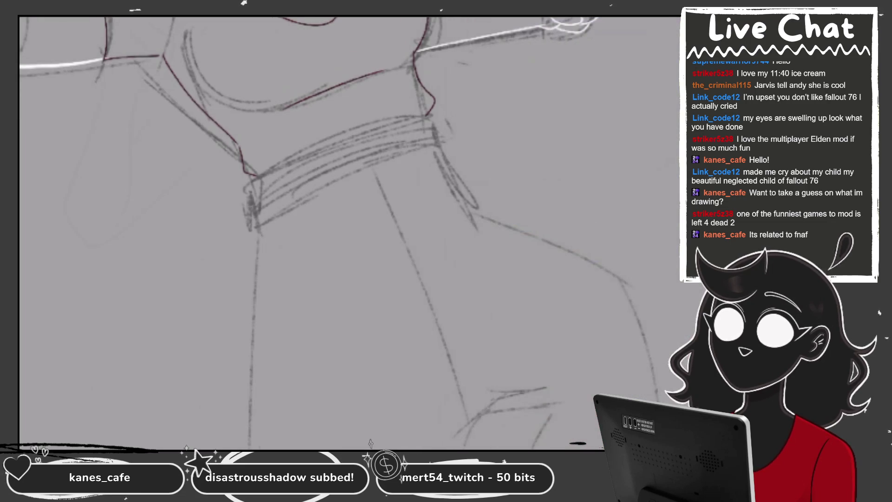
scroll(325, 153, "up", 2)
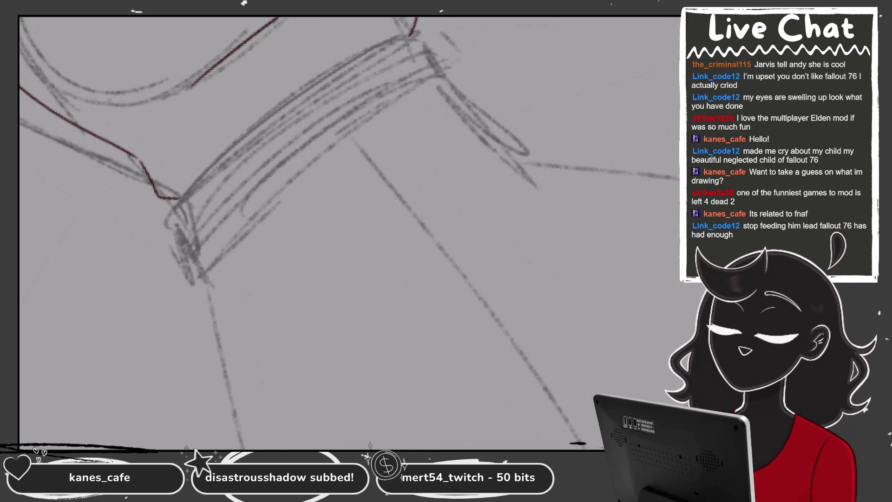
left_click_drag(188, 227, 453, 57)
scroll(348, 232, "up", 1)
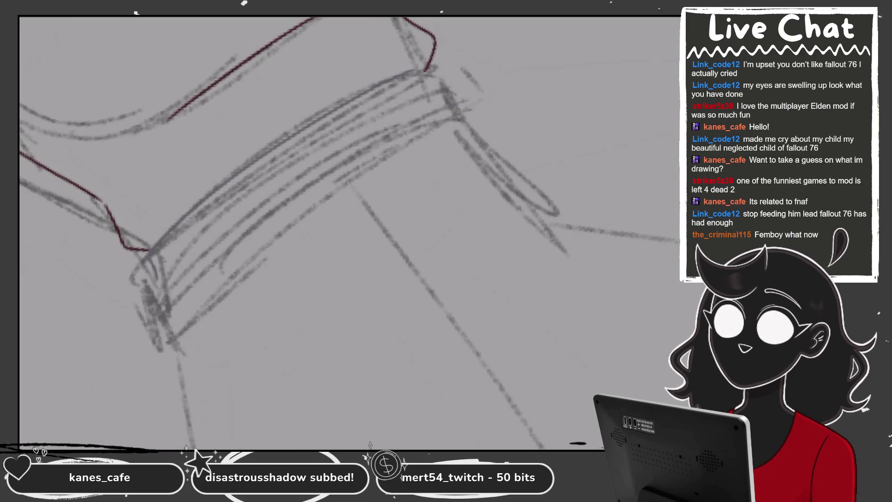
left_click_drag(160, 258, 162, 292)
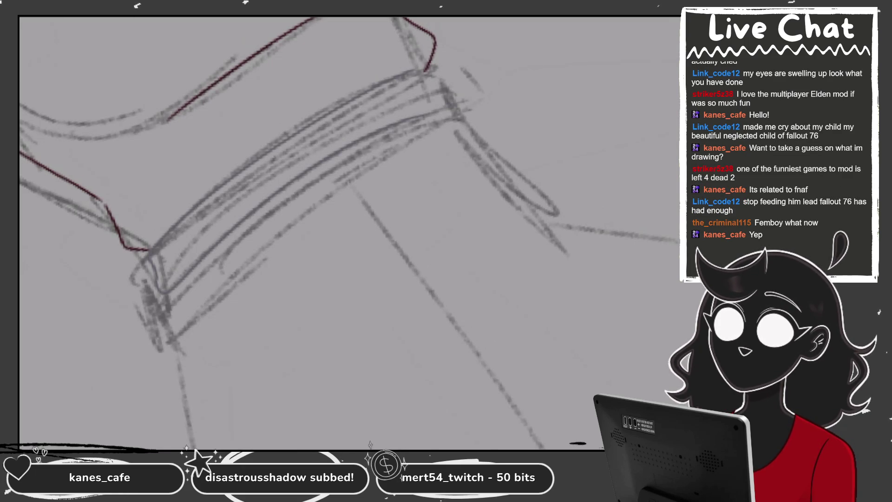
- With the canvas rotated level, trace the long left leg line darker
left_click_drag(348, 233, 348, 186)
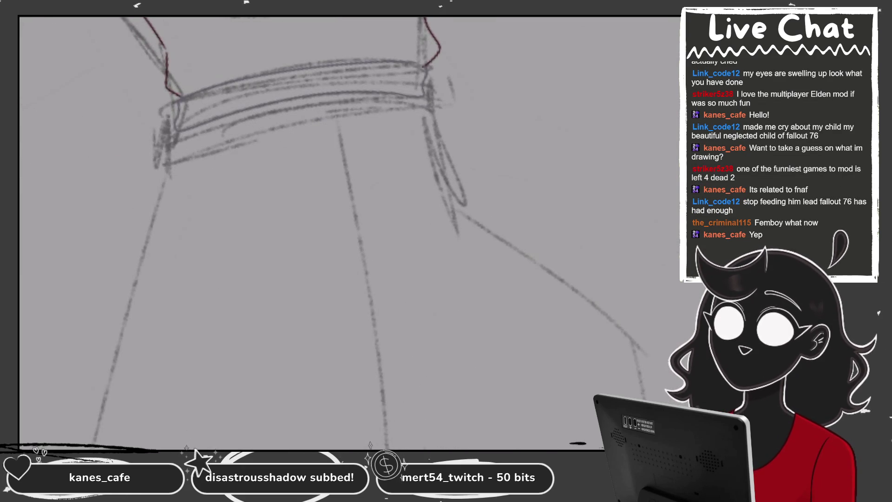
scroll(348, 233, "down", 2)
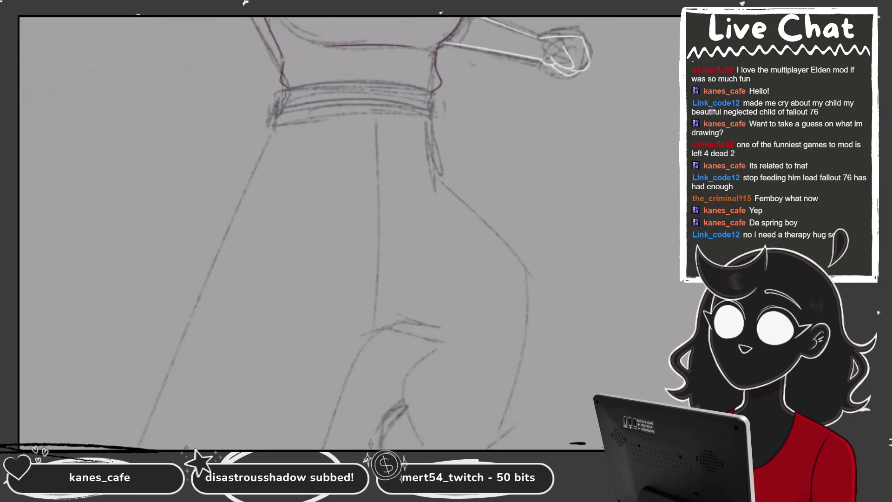
scroll(348, 232, "down", 3)
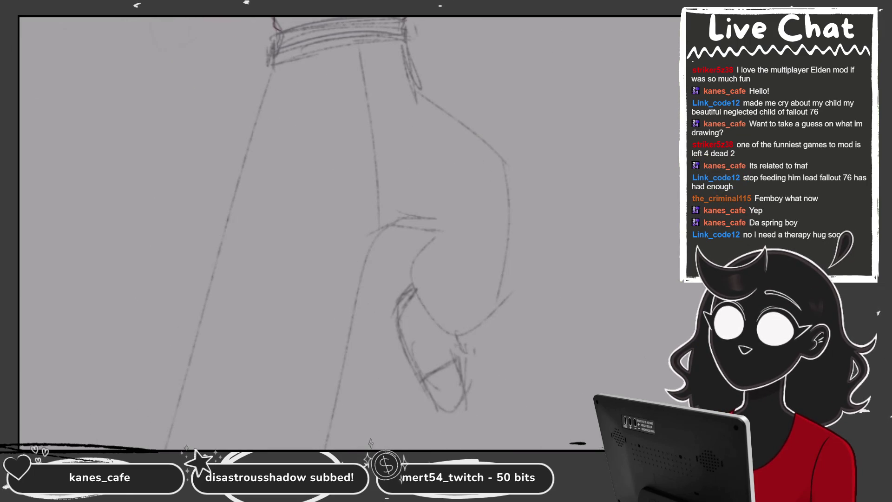
scroll(348, 232, "down", 2)
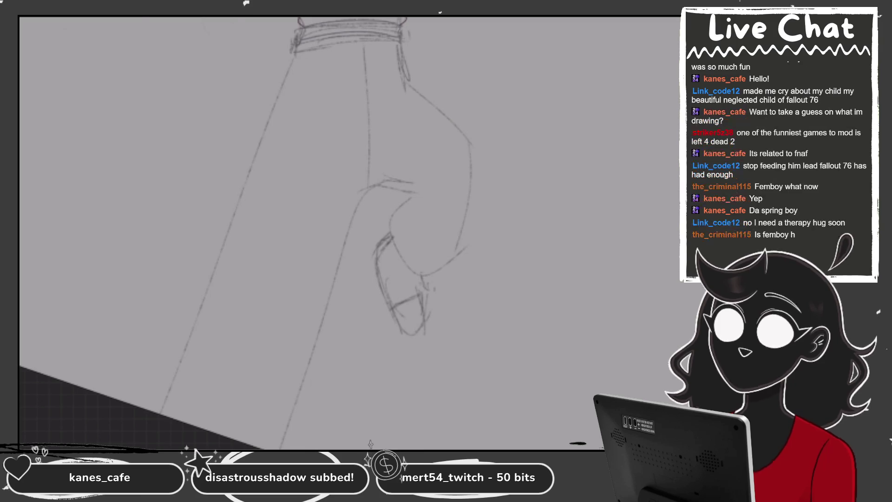
left_click_drag(300, 40, 158, 412)
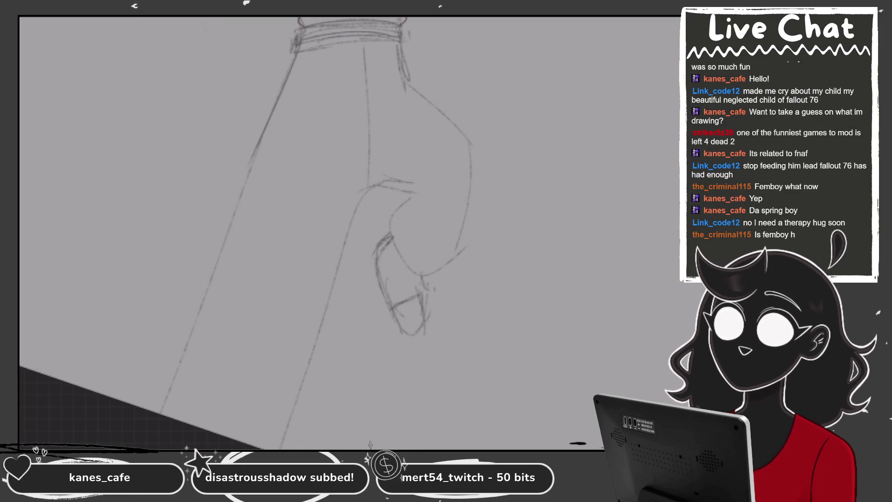
- Return the canvas upright and draw darker lines down the leg, at its bend and along the left edge
key("5")
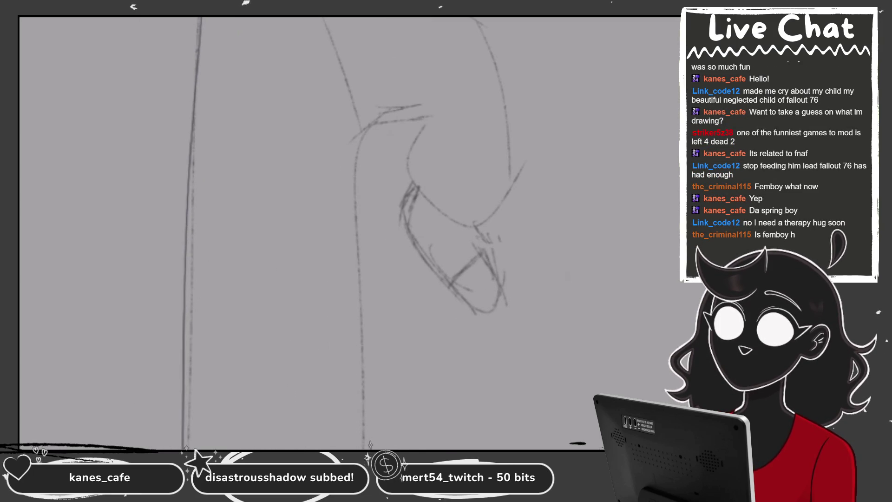
left_click_drag(331, 60, 311, 358)
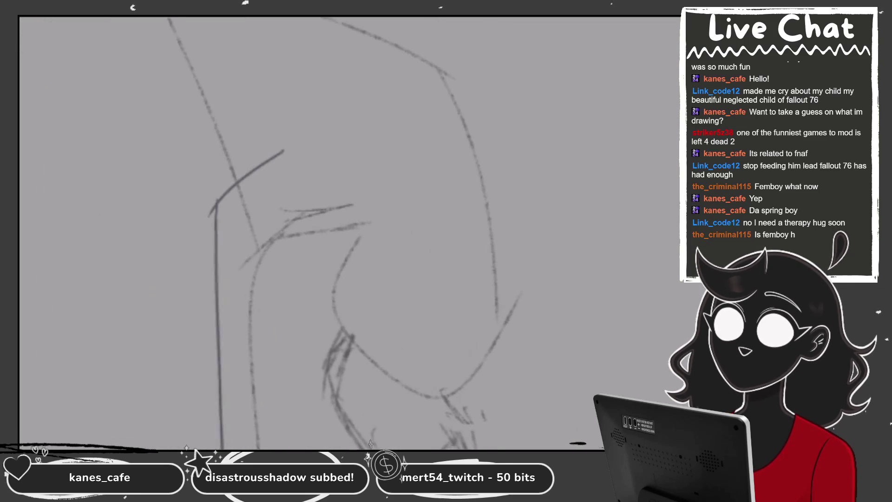
left_click_drag(264, 163, 370, 203)
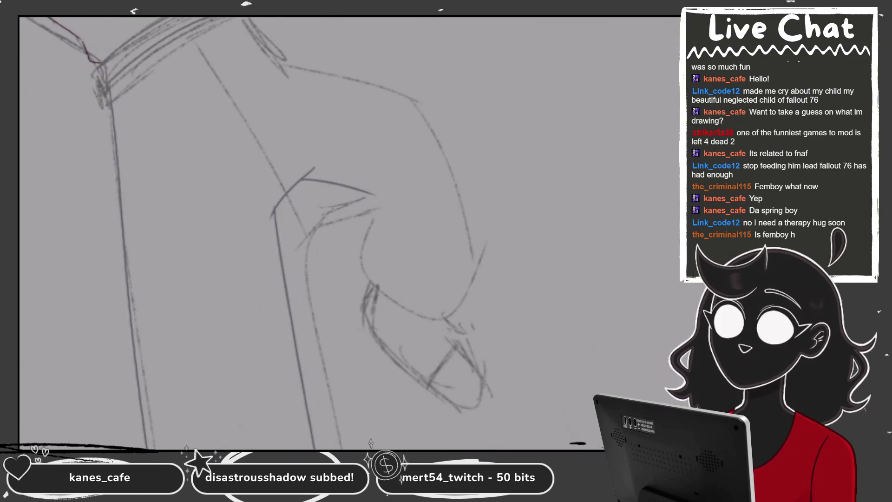
left_click_drag(82, 21, 58, 443)
- Darken the bent shape and the curved right contour down to the bottom curve
scroll(325, 232, "down", 3)
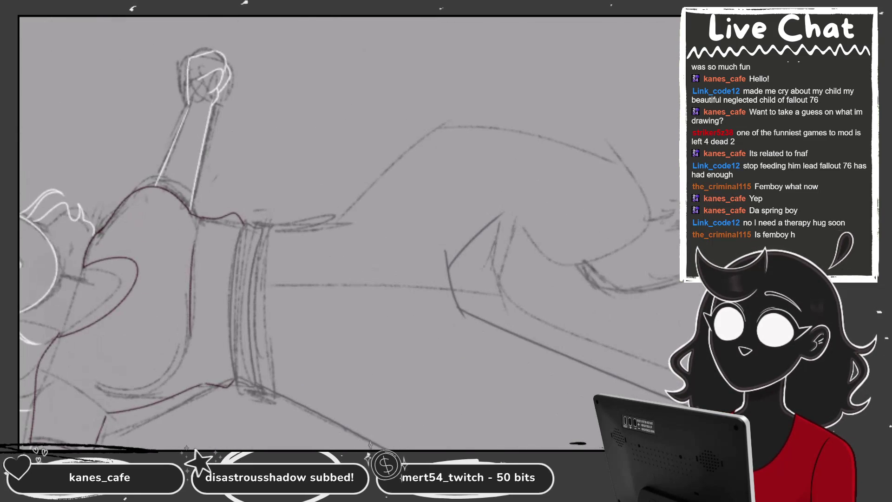
scroll(162, 209, "up", 3)
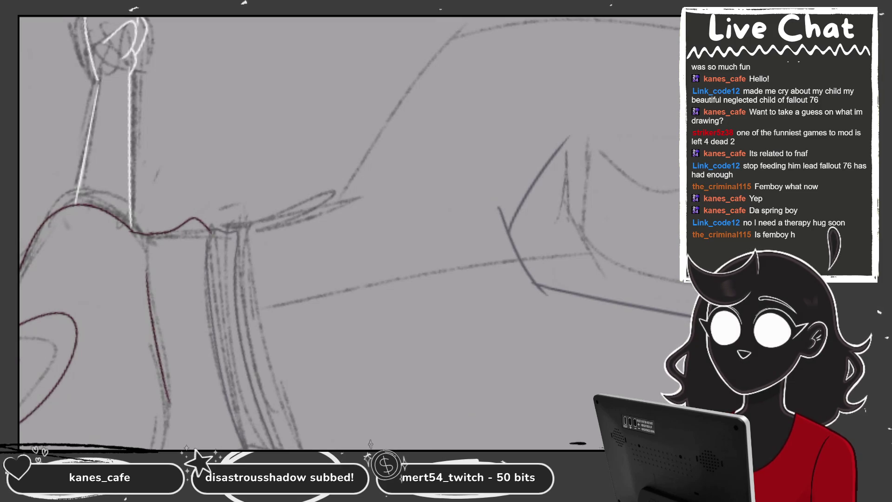
left_click_drag(242, 237, 330, 197)
scroll(279, 233, "up", 3)
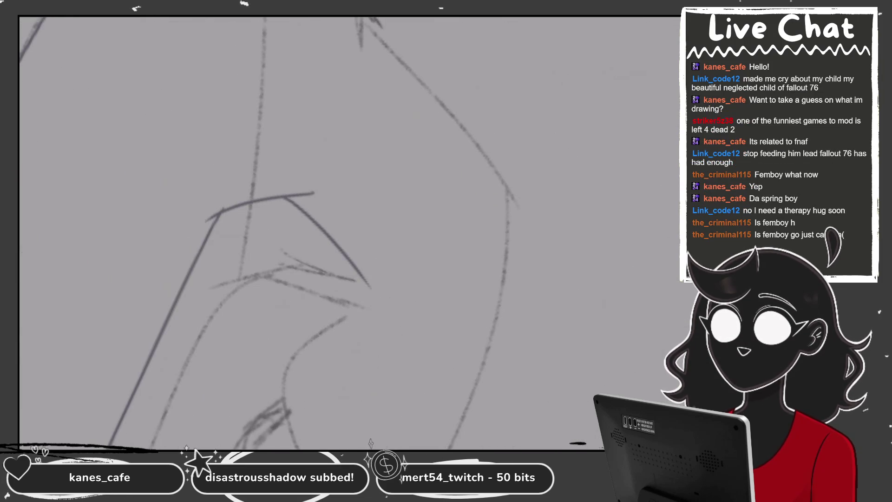
scroll(297, 233, "down", 2)
left_click_drag(352, 196, 355, 358)
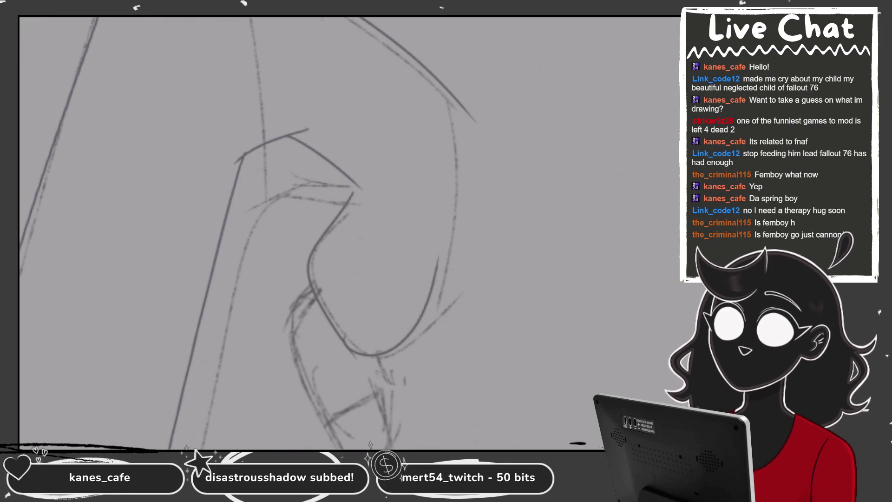
mouse_move(449, 97)
left_mouse_down()
mouse_move(455, 195)
mouse_move(441, 316)
left_mouse_up()
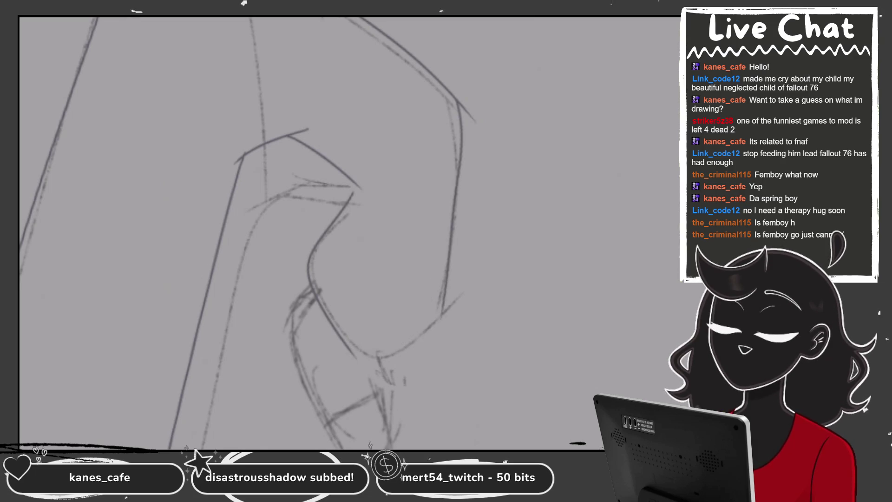
left_click_drag(353, 355, 427, 334)
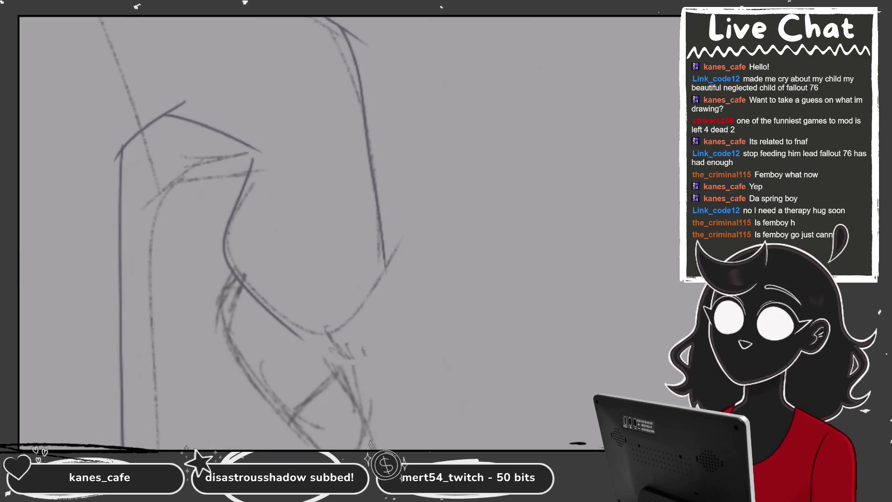
left_click_drag(292, 334, 386, 259)
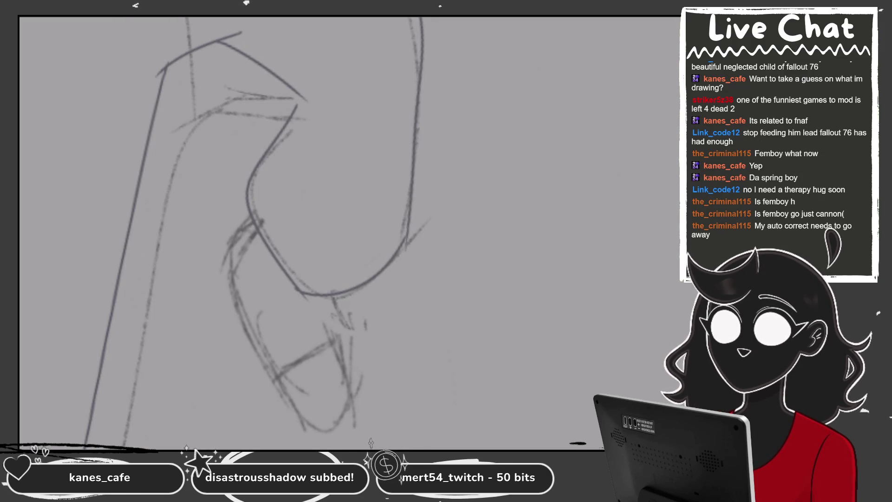
- Try short dark strokes at the cuff corner, then undo them
scroll(278, 209, "up", 5)
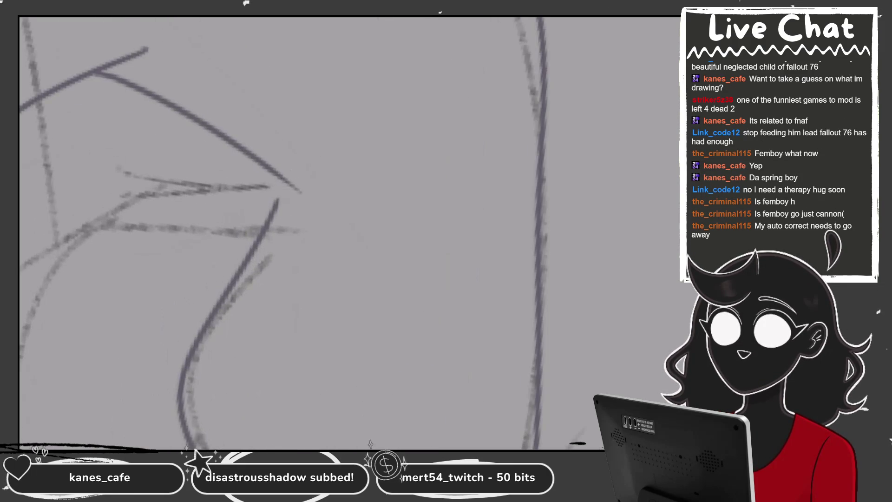
left_click_drag(282, 179, 258, 253)
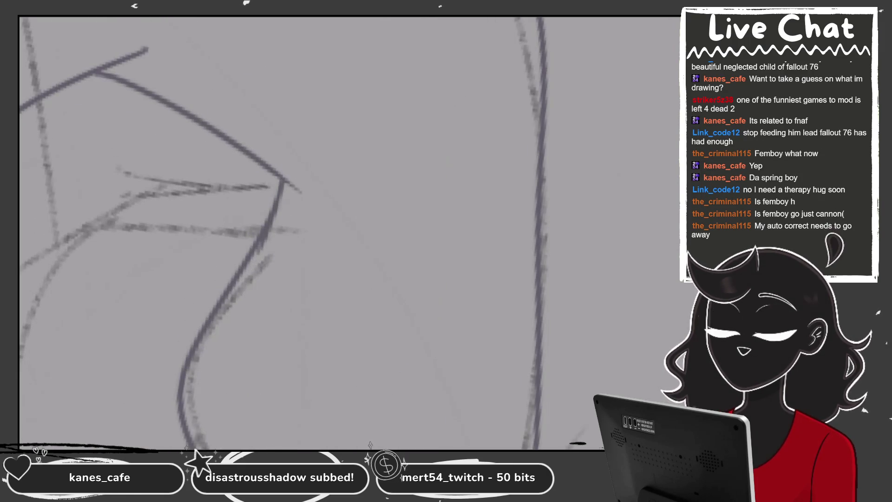
key("ctrl+z")
left_click_drag(281, 183, 270, 226)
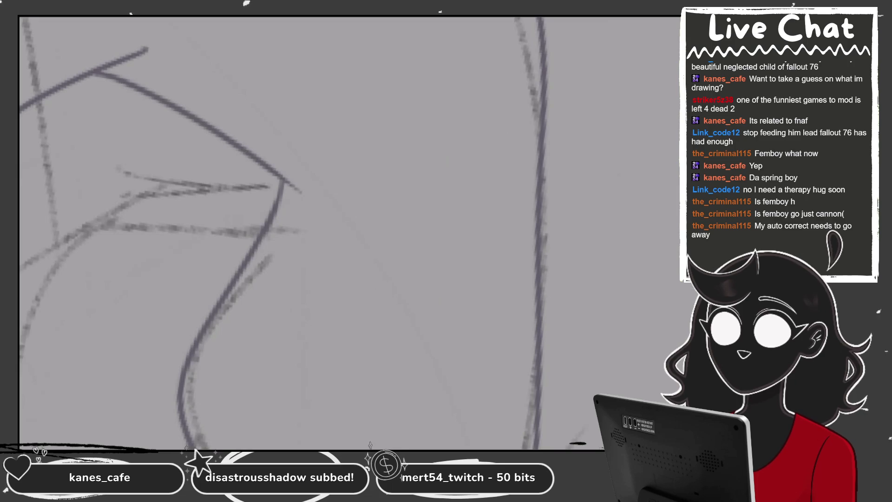
scroll(311, 232, "down", 3)
scroll(348, 232, "up", 3)
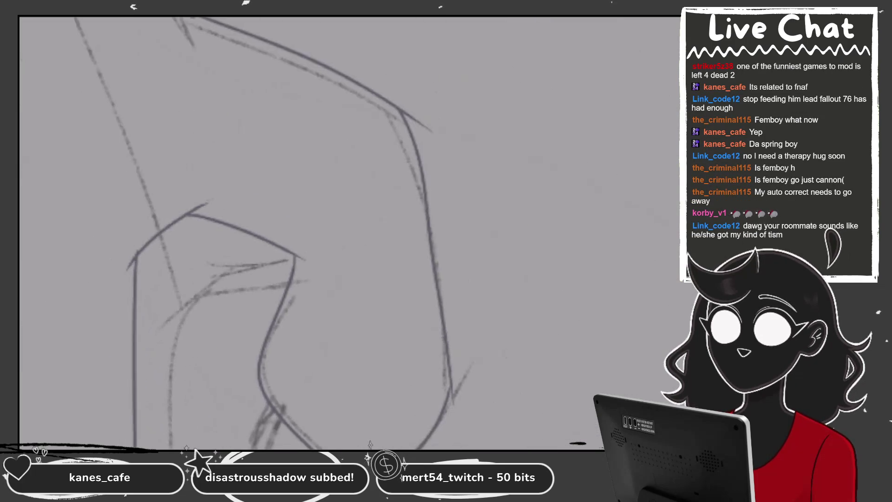
key("ctrl+z")
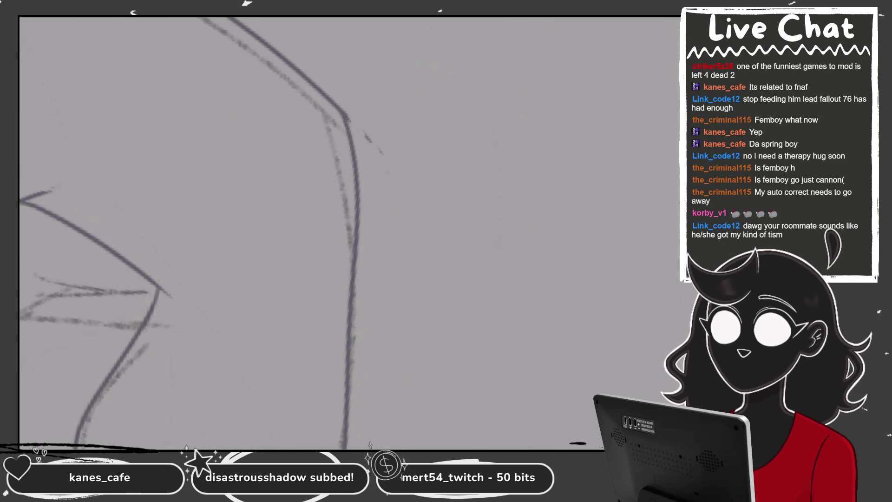
scroll(232, 232, "down", 5)
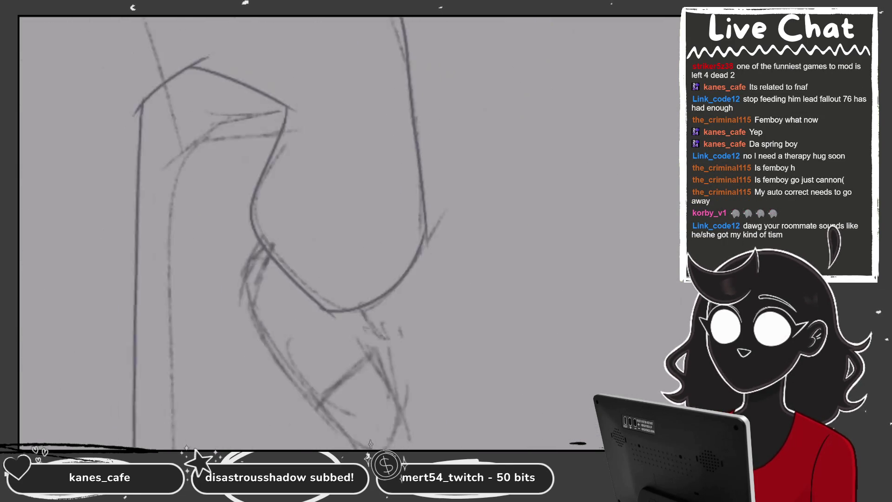
scroll(310, 197, "down", 2)
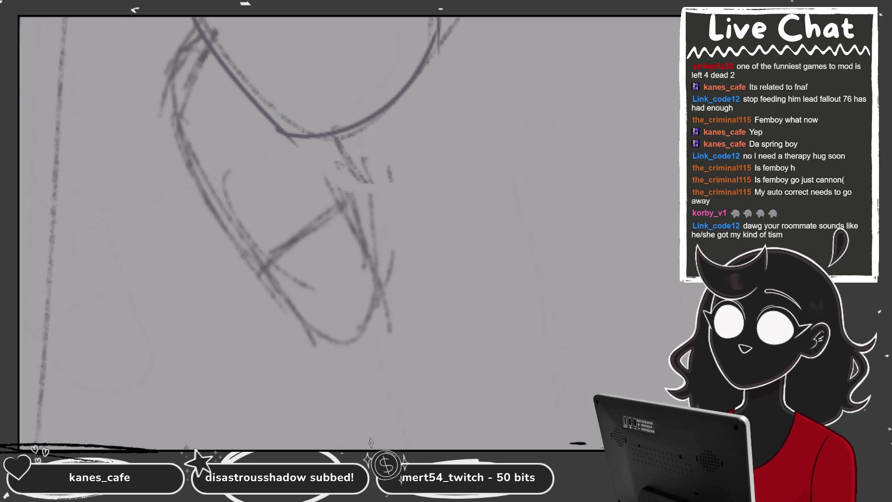
scroll(279, 228, "up", 2)
scroll(298, 233, "up", 2)
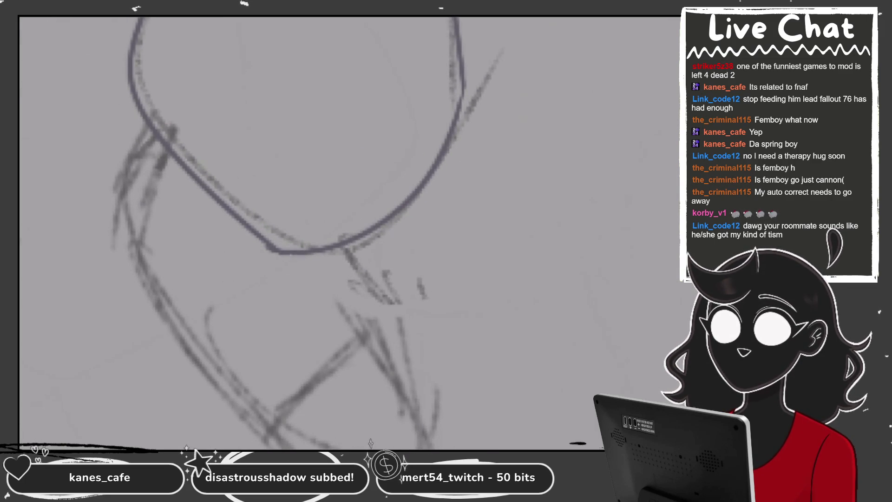
scroll(297, 232, "down", 2)
scroll(297, 233, "down", 1)
scroll(298, 232, "up", 1)
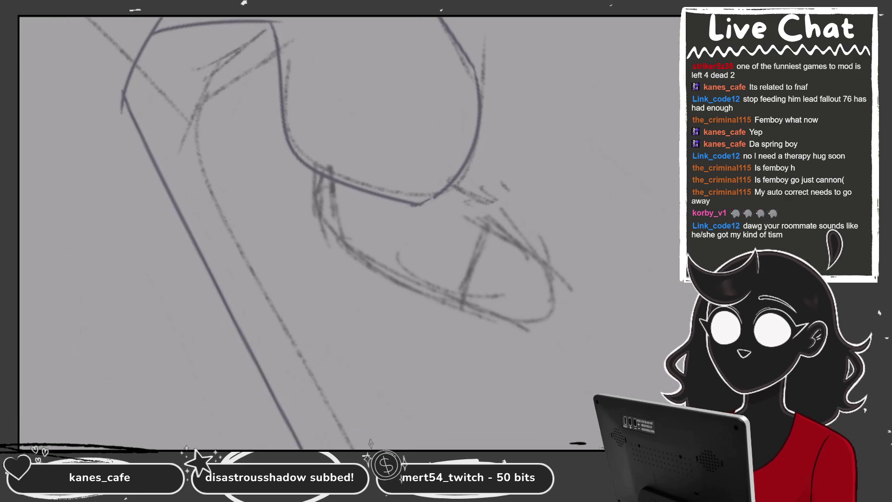
scroll(297, 233, "up", 1)
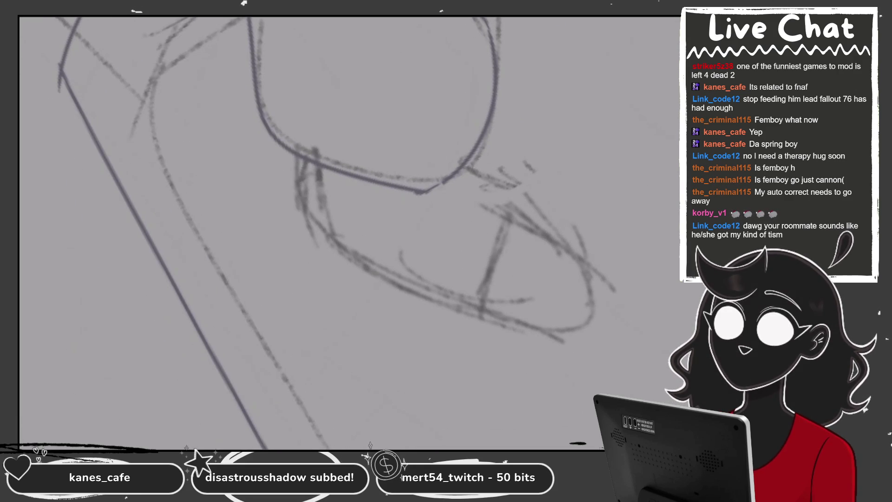
scroll(580, 153, "up", 1)
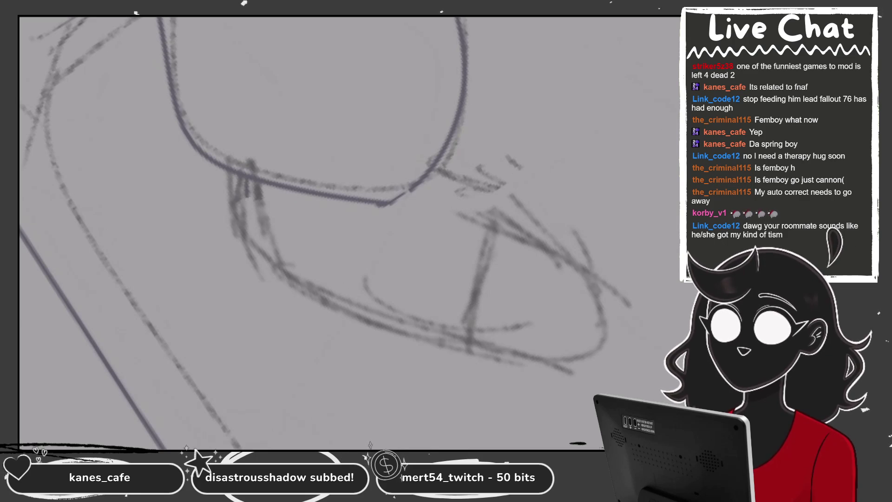
- Ink and thicken the curve beneath the rounded cuff, then add a thin blue line near the lower sketch
left_click_drag(246, 178, 433, 171)
left_click_drag(377, 203, 411, 186)
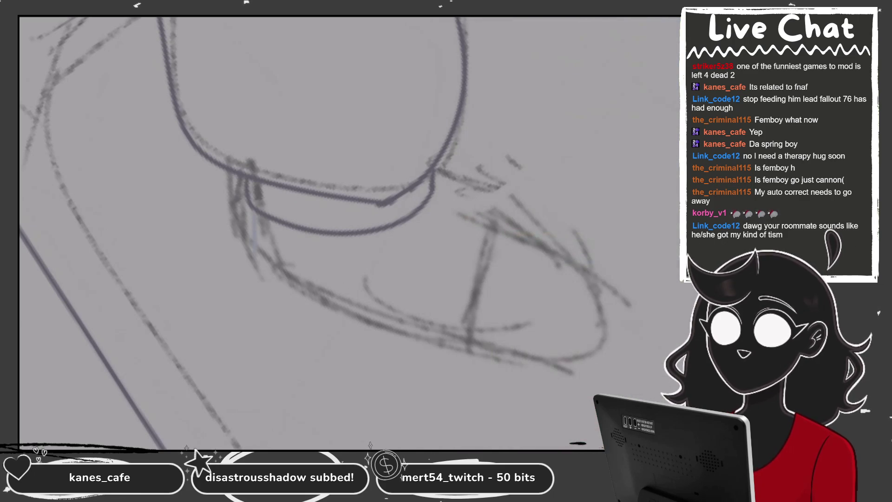
left_click_drag(348, 232, 418, 209)
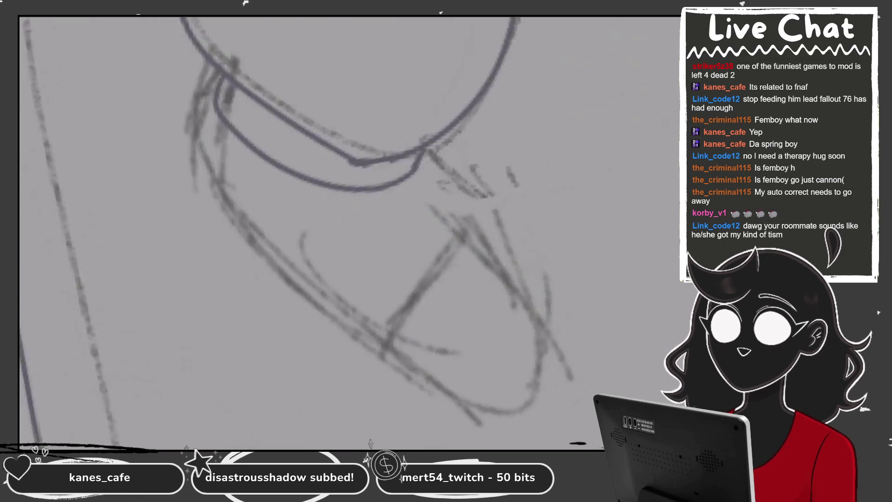
mouse_move(403, 167)
left_mouse_down()
mouse_move(383, 309)
mouse_move(130, 243)
left_mouse_up()
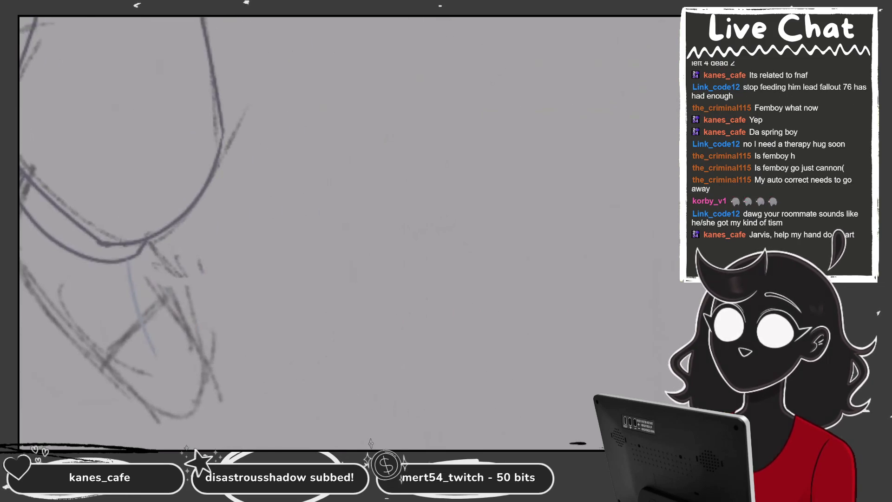
- Draw the doodle's round head with a stroke above it and both sides of the neck
left_click_drag(547, 85, 564, 139)
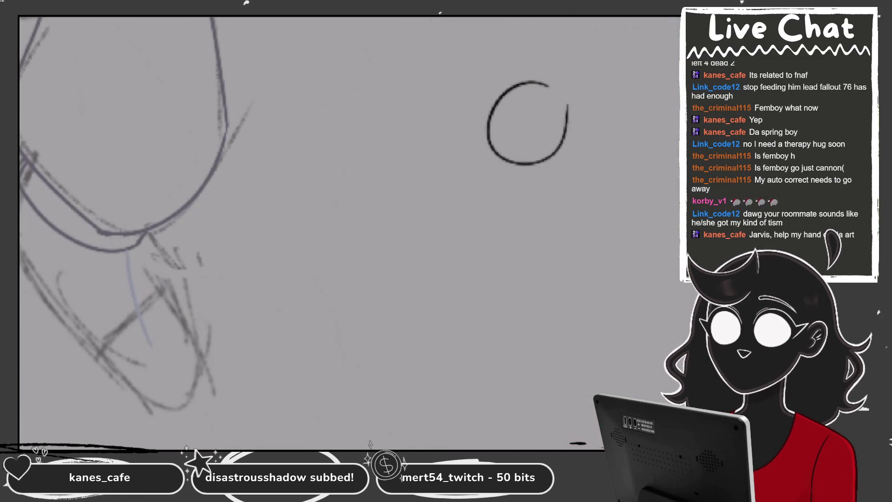
left_click_drag(543, 18, 539, 55)
left_click_drag(439, 259, 338, 314)
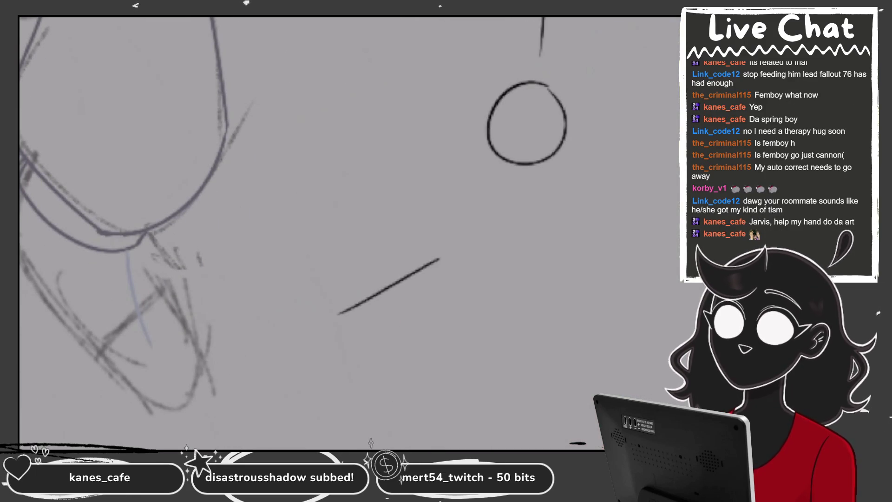
mouse_move(507, 166)
left_mouse_down()
mouse_move(498, 226)
mouse_move(540, 225)
left_mouse_up()
left_click_drag(550, 158, 548, 227)
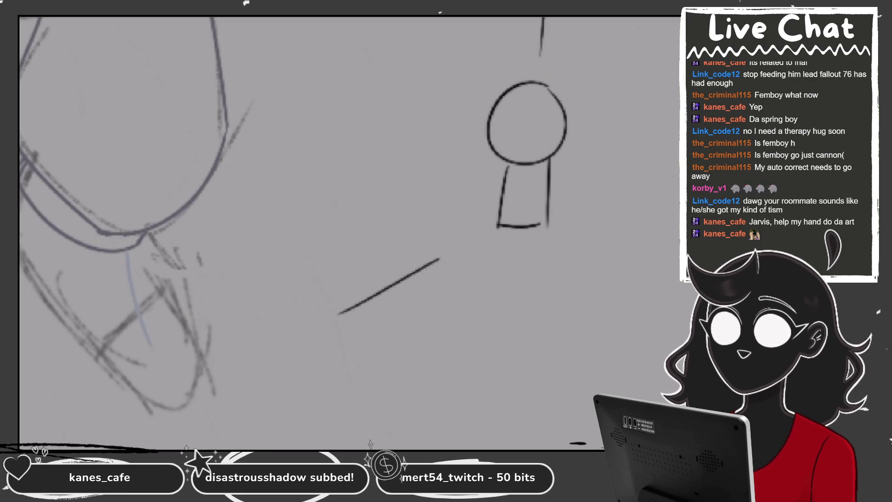
left_click_drag(581, 255, 657, 336)
left_click_drag(497, 225, 499, 255)
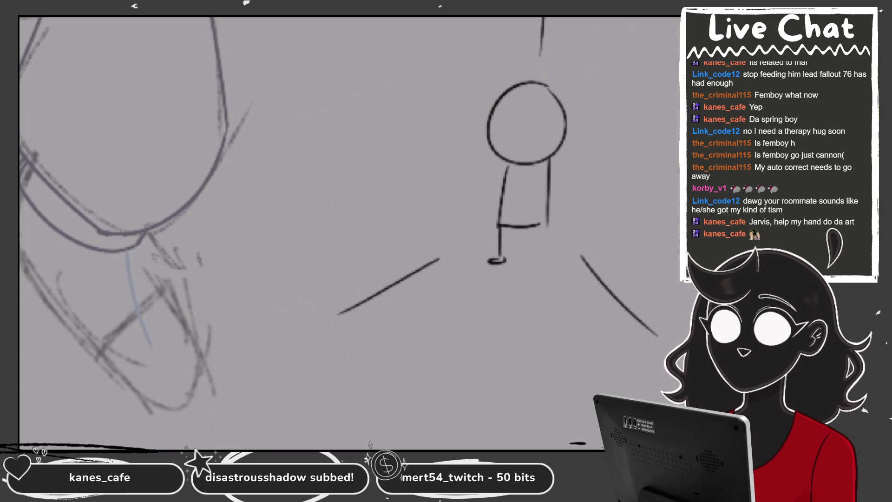
scroll(551, 96, "up", 3)
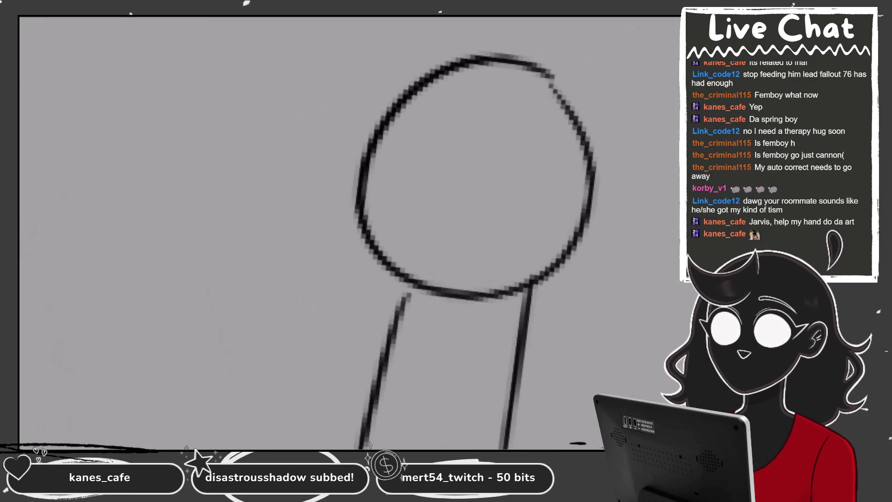
- Add looping crossed arms with a hand, closed eyes, and a redrawn curved chin
mouse_move(403, 281)
left_mouse_down()
mouse_move(390, 347)
mouse_move(448, 332)
left_mouse_up()
mouse_move(531, 292)
left_mouse_down()
mouse_move(549, 388)
mouse_move(456, 344)
left_mouse_up()
mouse_move(373, 182)
left_mouse_down()
mouse_move(432, 225)
mouse_move(444, 208)
left_mouse_up()
mouse_move(439, 330)
left_mouse_down()
mouse_move(472, 335)
mouse_move(497, 358)
left_mouse_up()
mouse_move(409, 318)
left_mouse_down()
mouse_move(381, 325)
mouse_move(414, 338)
left_mouse_up()
mouse_move(472, 209)
left_mouse_down()
mouse_move(492, 227)
mouse_move(565, 211)
left_mouse_up()
left_click_drag(400, 277, 528, 289)
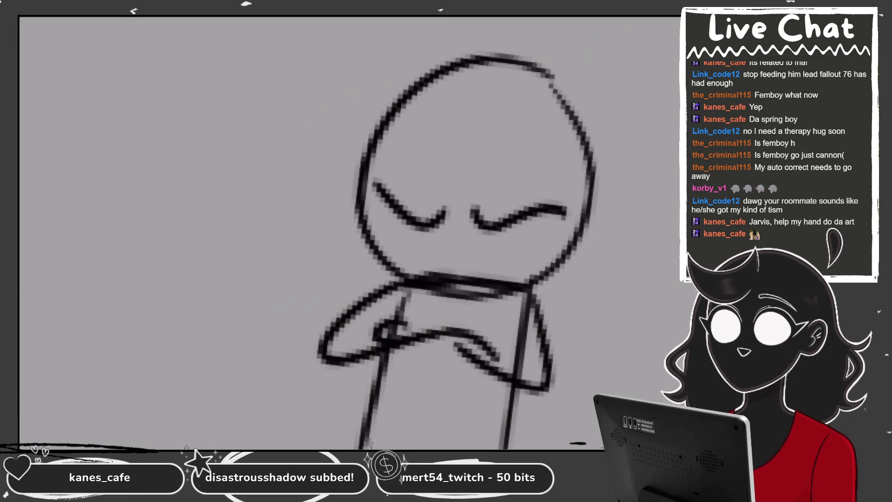
key("ctrl+z")
left_click_drag(440, 310, 534, 281)
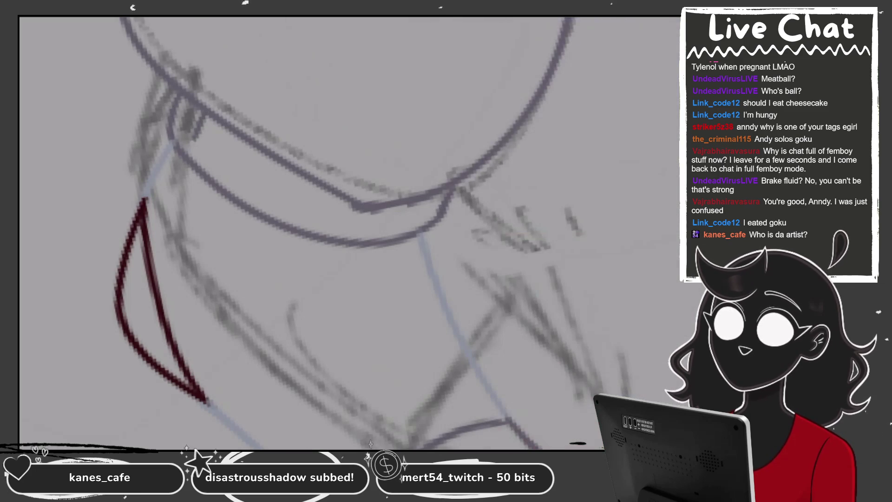
- Draw five short purple tooth dividers along the mouth
left_click_drag(251, 145, 235, 194)
left_click_drag(301, 176, 292, 223)
left_click_drag(357, 207, 349, 237)
left_click_drag(406, 207, 398, 232)
left_click_drag(442, 193, 434, 222)
scroll(325, 232, "down", 10)
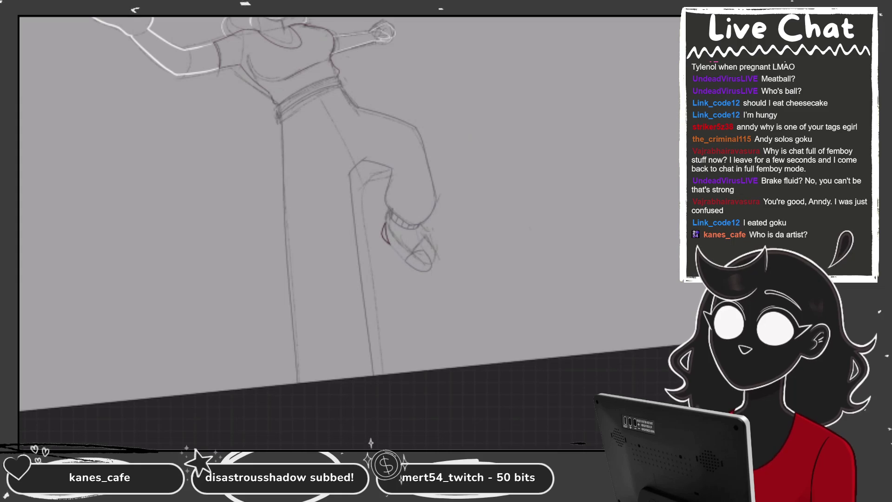
- Switch layer, pick white, and draw the neck lines and a curved collarbone line
key("l")
key("l")
scroll(256, 209, "up", 5)
key("l")
key("l")
scroll(255, 209, "up", 3)
key("c")
key("c")
scroll(325, 209, "up", 3)
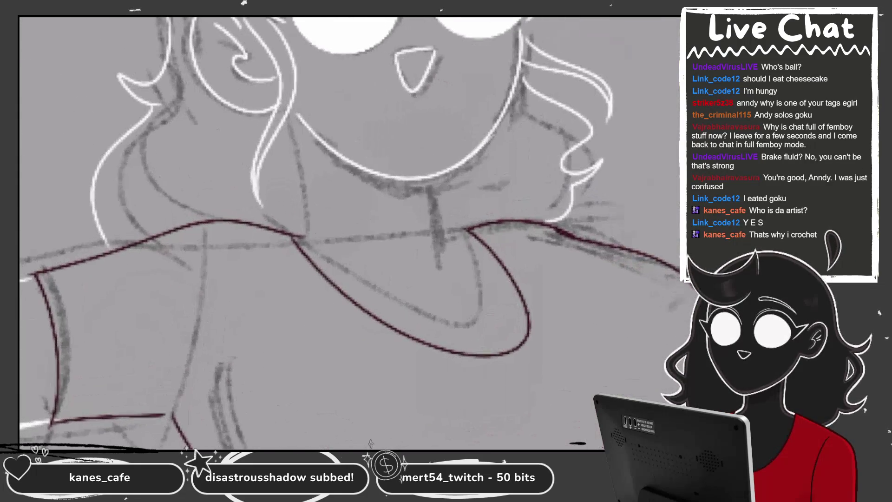
left_click_drag(295, 117, 320, 249)
mouse_move(426, 180)
left_mouse_down()
mouse_move(440, 236)
mouse_move(478, 228)
left_mouse_up()
scroll(441, 232, "up", 2)
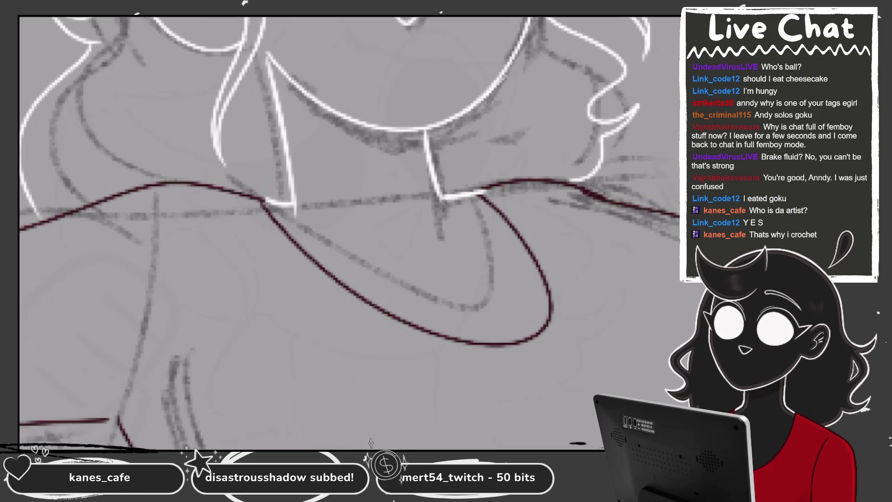
key("minus")
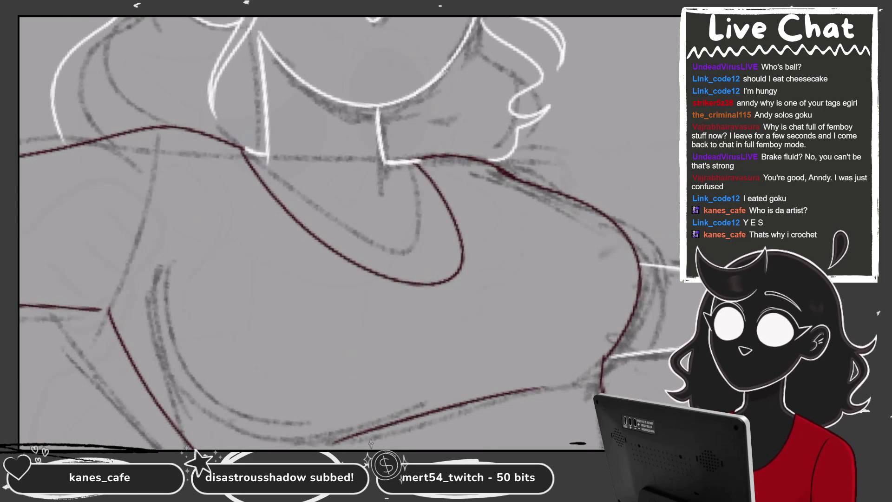
left_click_drag(390, 226, 430, 264)
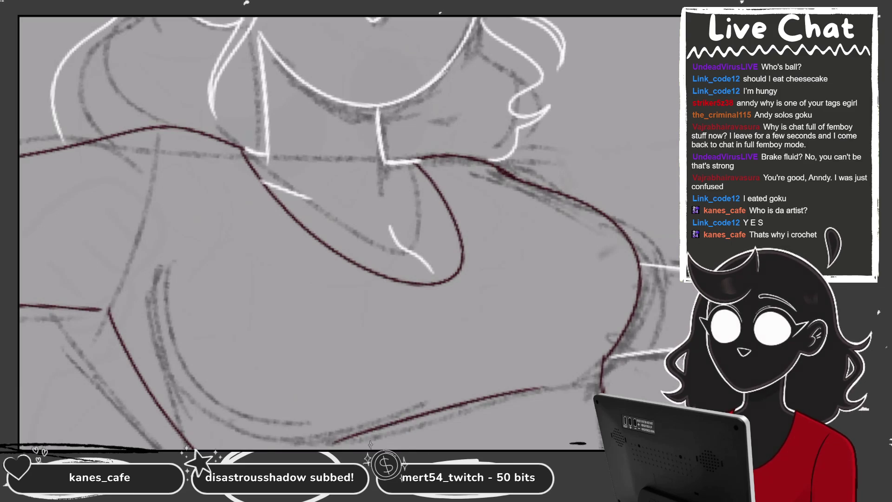
- Add white sketch strokes along the neckline, redoing one on the chest
left_click_drag(325, 232, 372, 209)
left_click_drag(282, 186, 369, 208)
left_click_drag(428, 160, 468, 117)
mouse_move(325, 232)
left_mouse_down()
mouse_move(353, 219)
mouse_move(367, 251)
left_mouse_up()
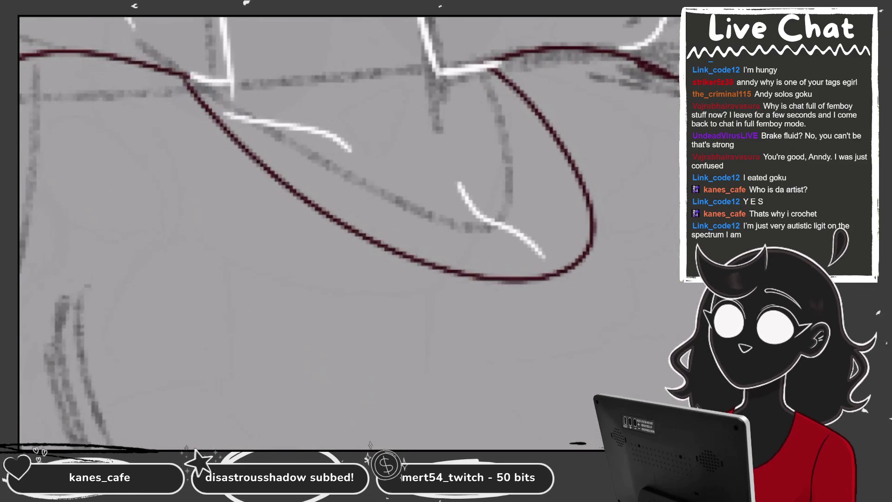
left_click_drag(470, 140, 519, 110)
scroll(348, 232, "down", 3)
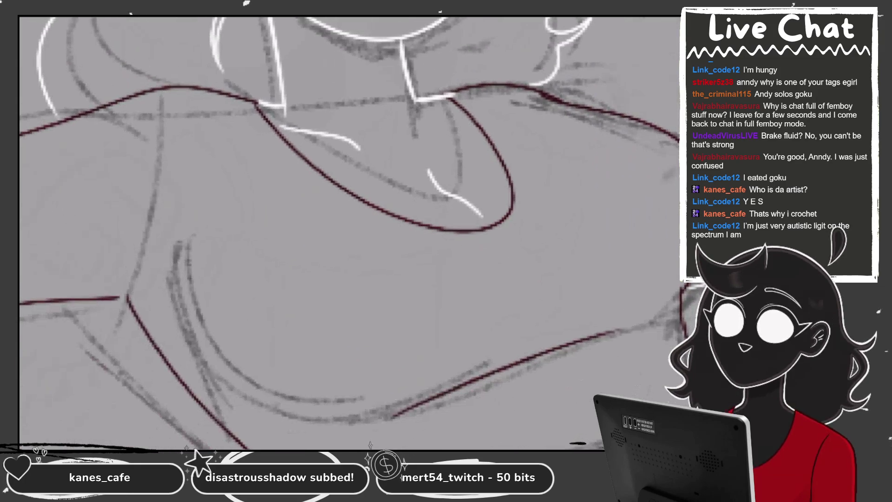
scroll(348, 232, "down", 3)
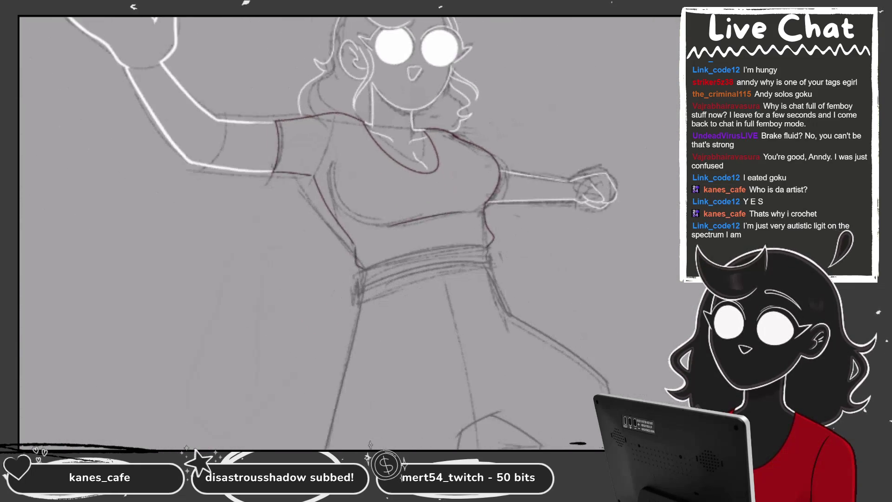
scroll(348, 232, "up", 3)
scroll(348, 232, "up", 3)
key("ctrl+z")
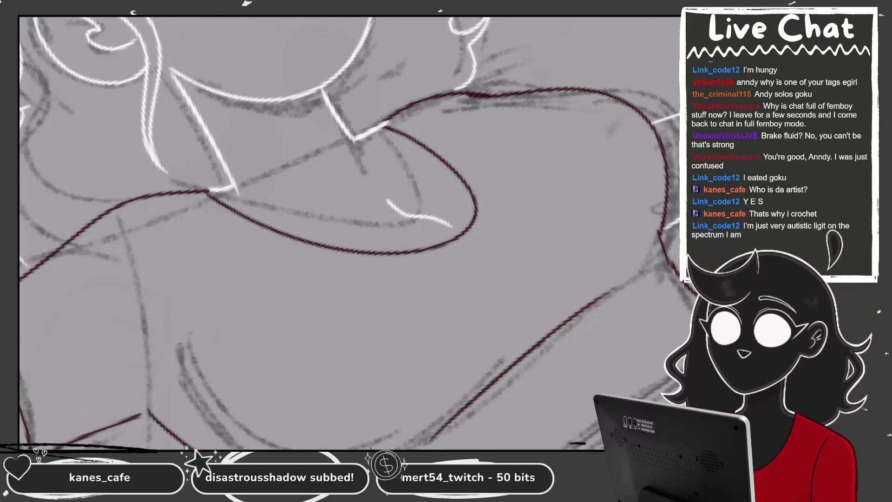
left_click_drag(291, 228, 379, 187)
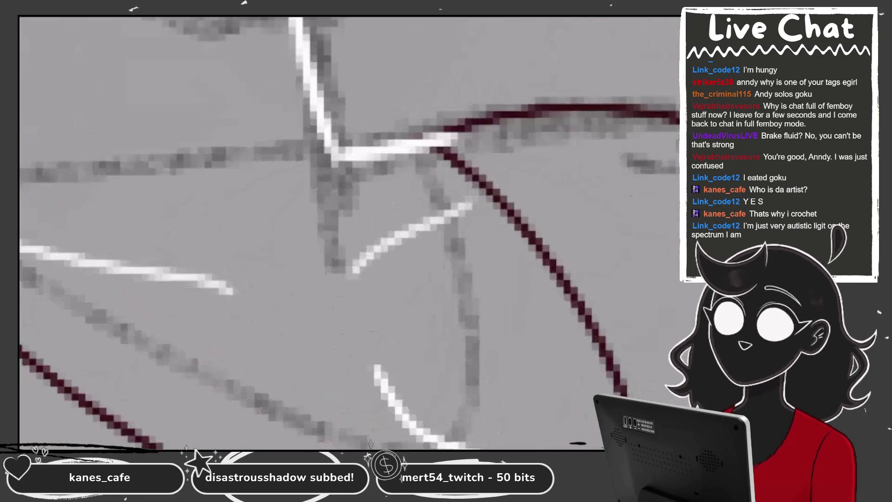
- Thicken the dark-red neckline, then on Layer 50 replace the long torso line with a curved fold
mouse_move(453, 158)
left_mouse_down()
mouse_move(425, 137)
mouse_move(534, 109)
left_mouse_up()
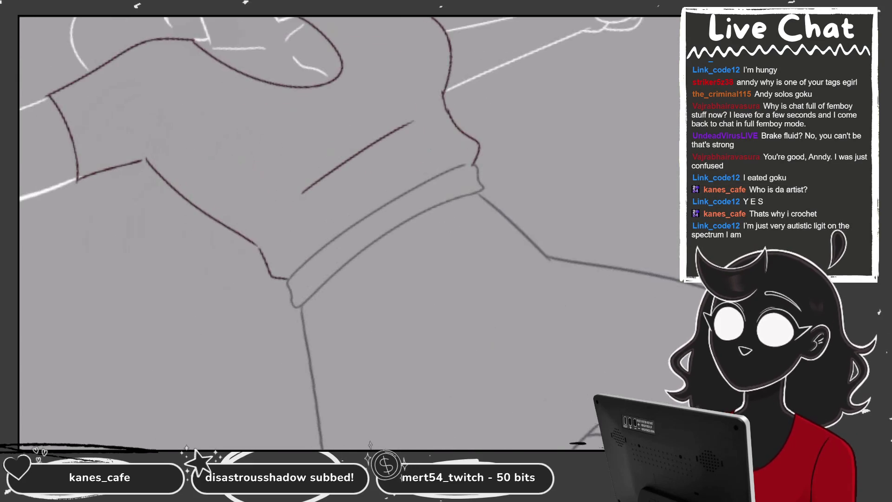
left_click(557, 315)
left_click_drag(311, 186, 403, 125)
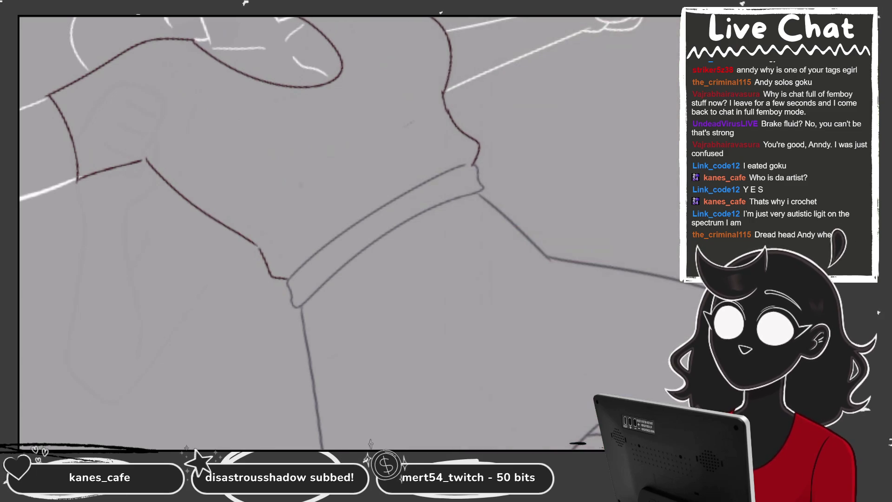
left_click_drag(265, 194, 383, 131)
key("ctrl+z")
left_click_drag(259, 193, 378, 134)
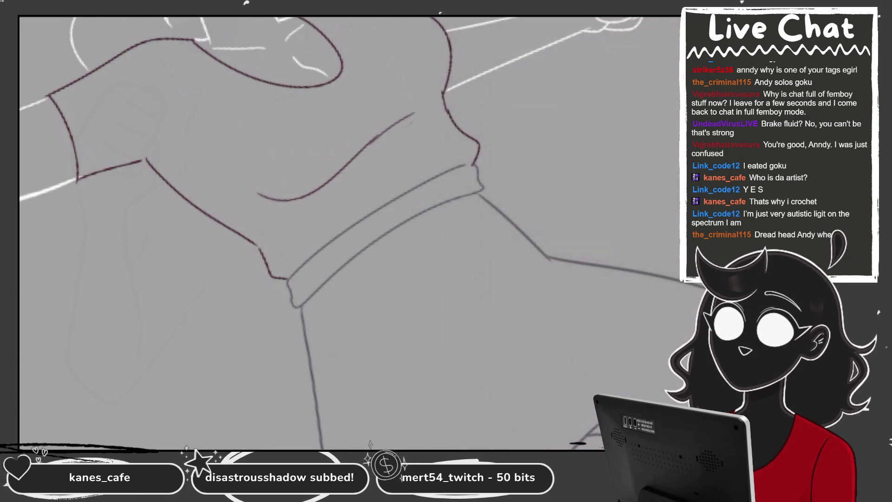
key("ctrl+minus")
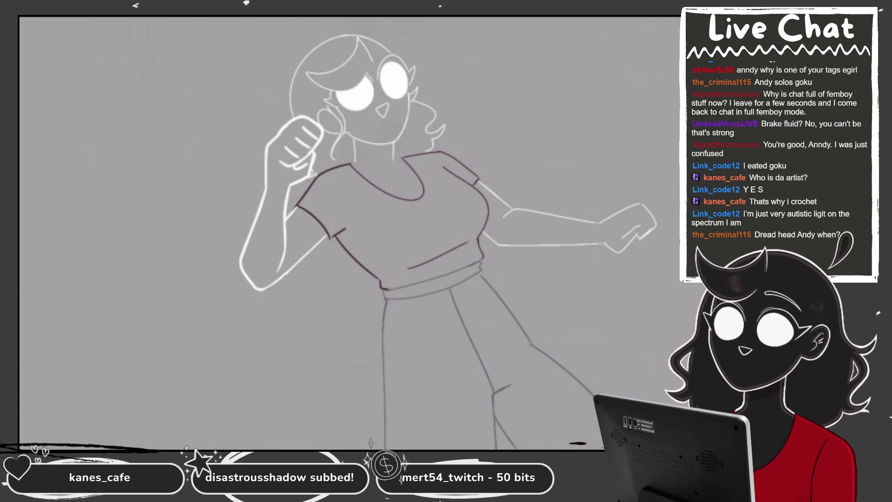
key("ctrl+plus")
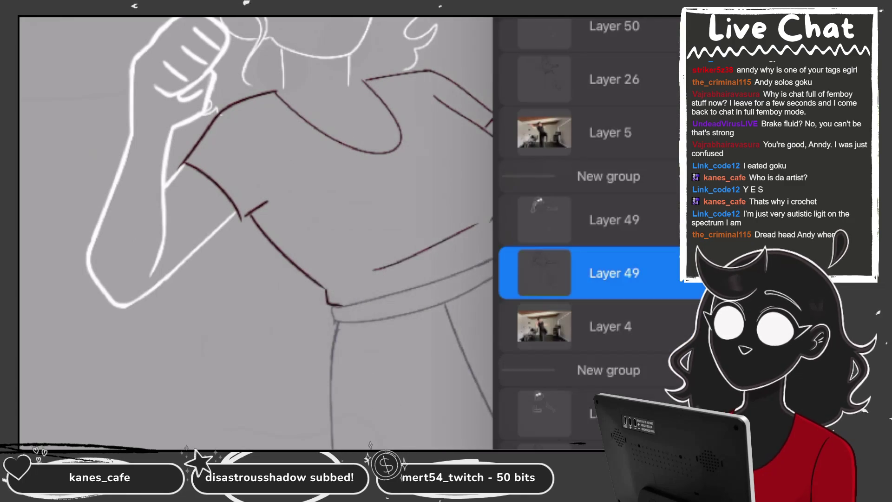
- Erase the lower dark-red shirt line and redraw it as a longer fold
left_click_drag(374, 269, 395, 263)
left_click_drag(449, 237, 463, 230)
left_click_drag(390, 265, 474, 225)
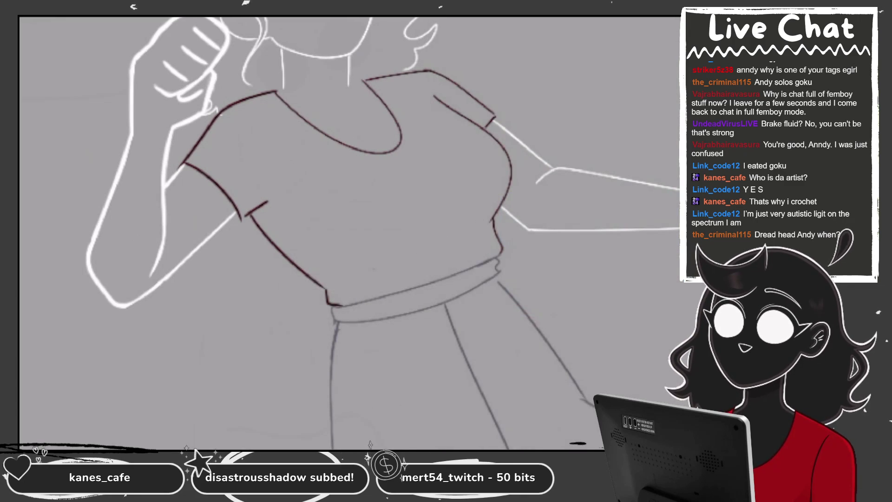
left_click_drag(370, 269, 473, 229)
key("ctrl+z")
key("ctrl+z")
left_click_drag(401, 254, 470, 223)
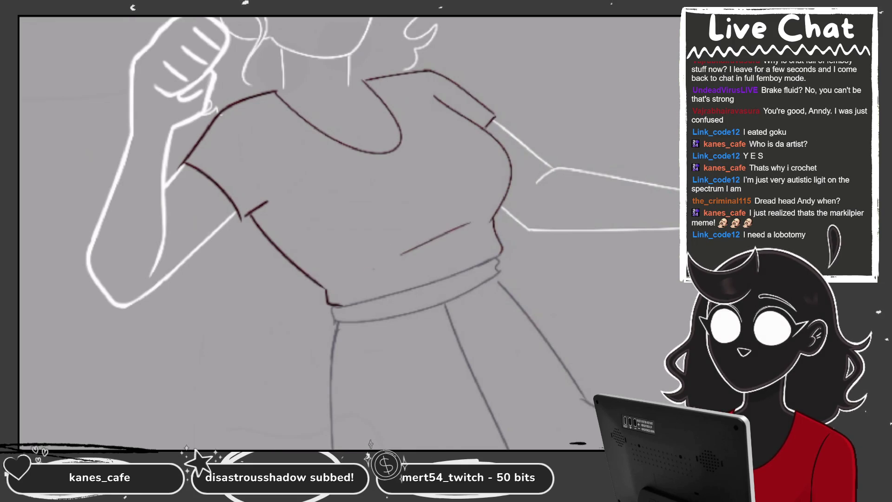
scroll(348, 232, "down", 3)
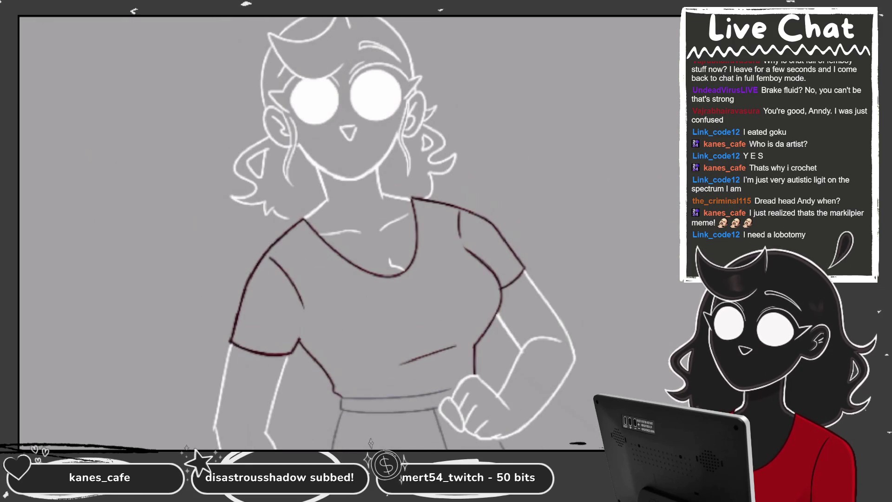
scroll(349, 279, "up", 4)
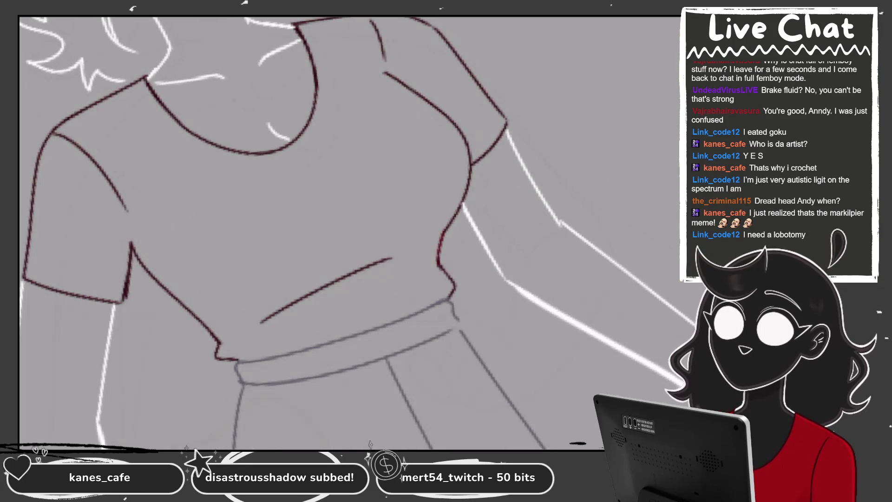
- On Layer 47, erase the stray belly stroke and settle on a short dark-red diagonal belly line
left_click(613, 273)
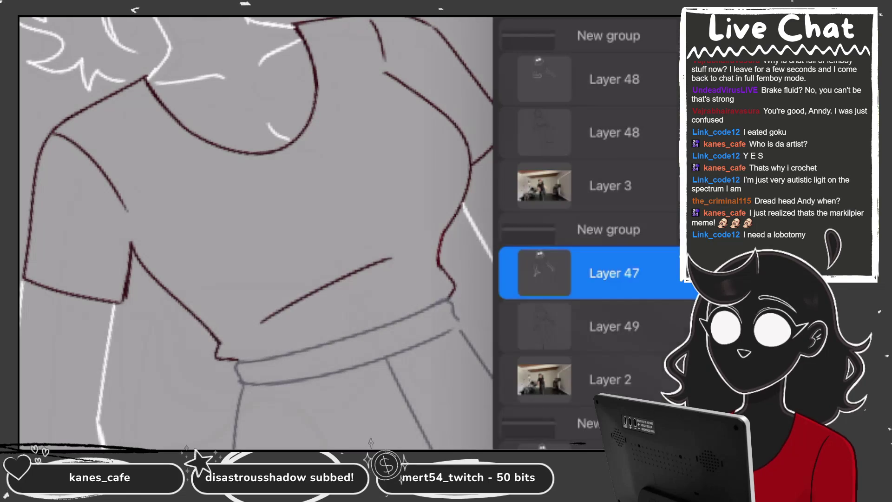
left_click_drag(260, 321, 374, 263)
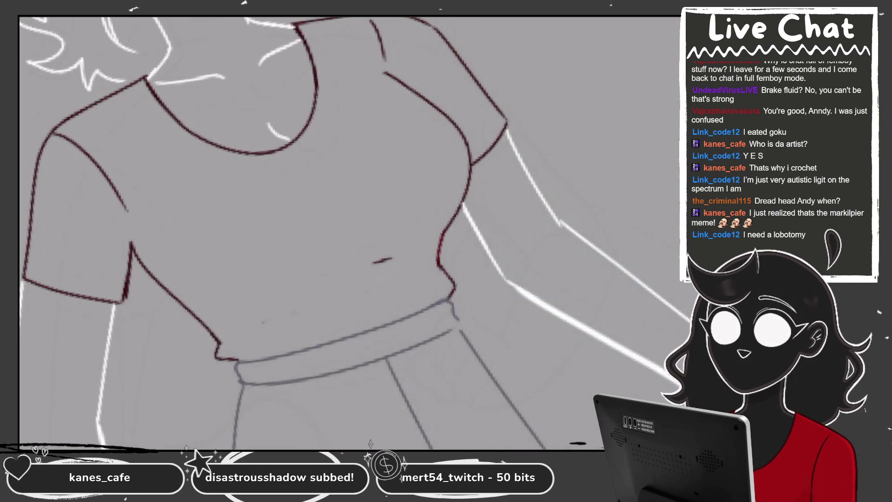
scroll(348, 232, "down", 2)
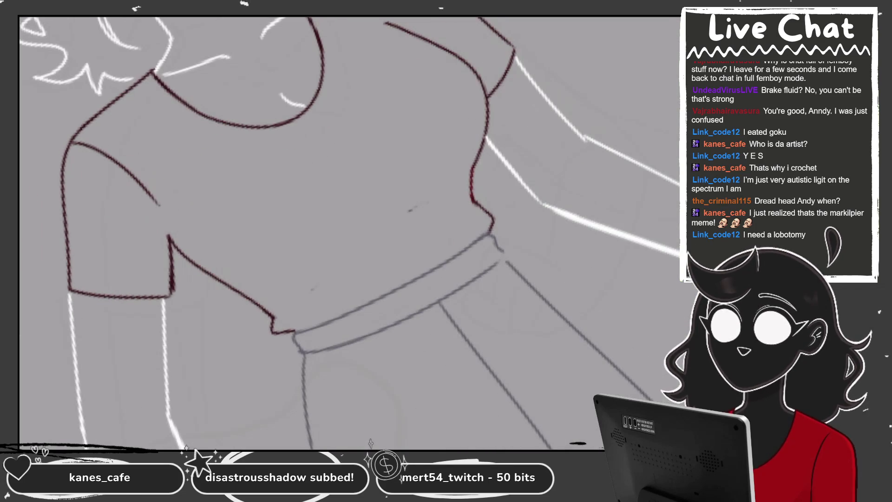
left_click_drag(309, 269, 433, 193)
key("ctrl+z")
left_click_drag(293, 284, 434, 194)
key("ctrl+z")
left_click_drag(318, 274, 432, 195)
key("ctrl+z")
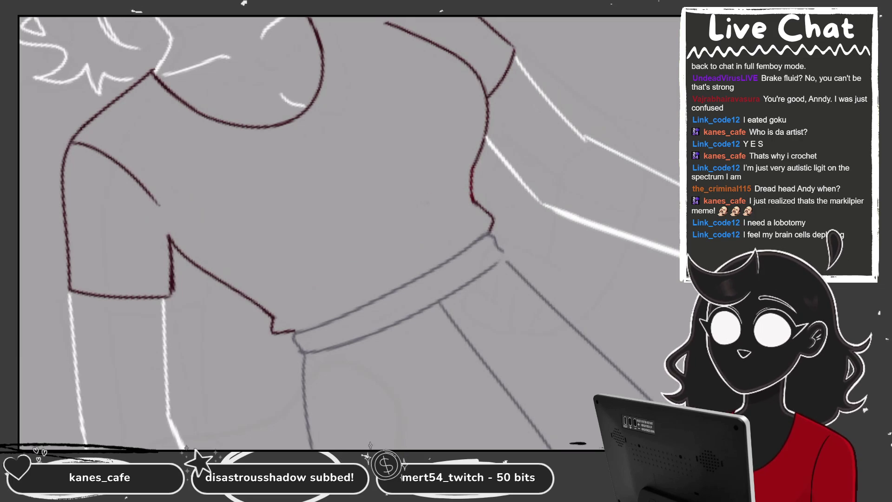
scroll(348, 233, "down", 5)
scroll(348, 232, "up", 3)
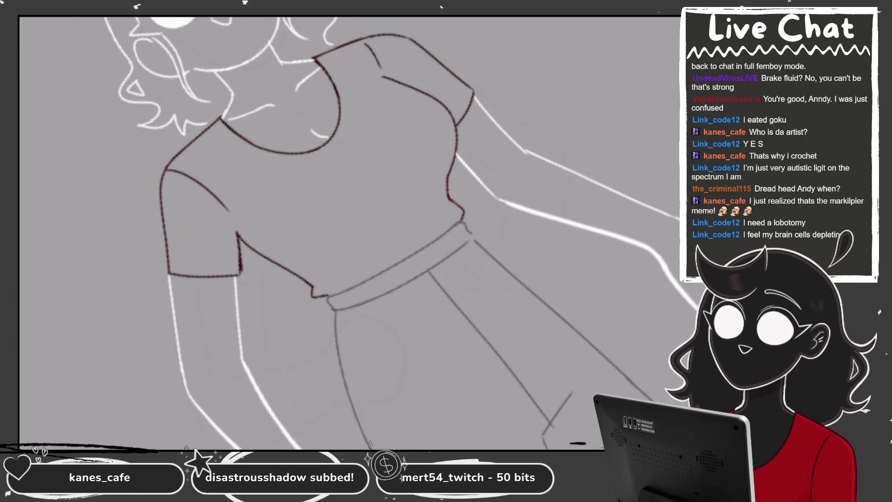
left_click_drag(353, 249, 405, 207)
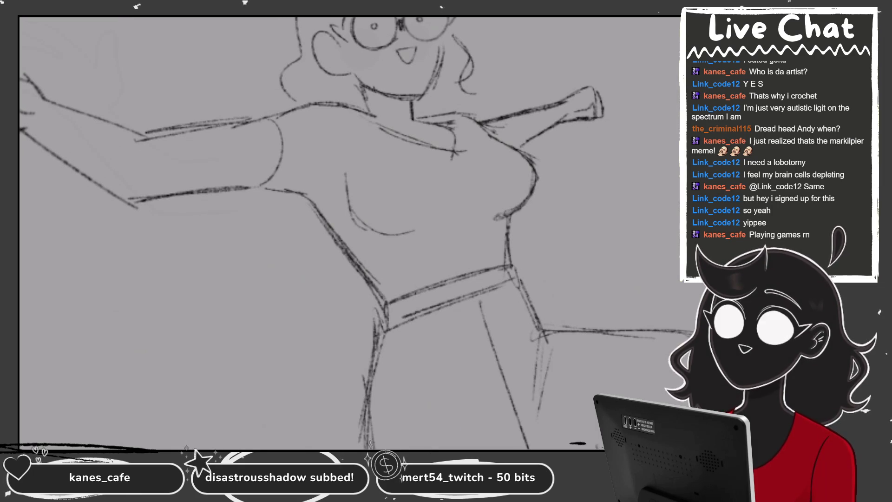
- Lower Layer 49's opacity with its slider and add Layer 51 above it
left_click(613, 302)
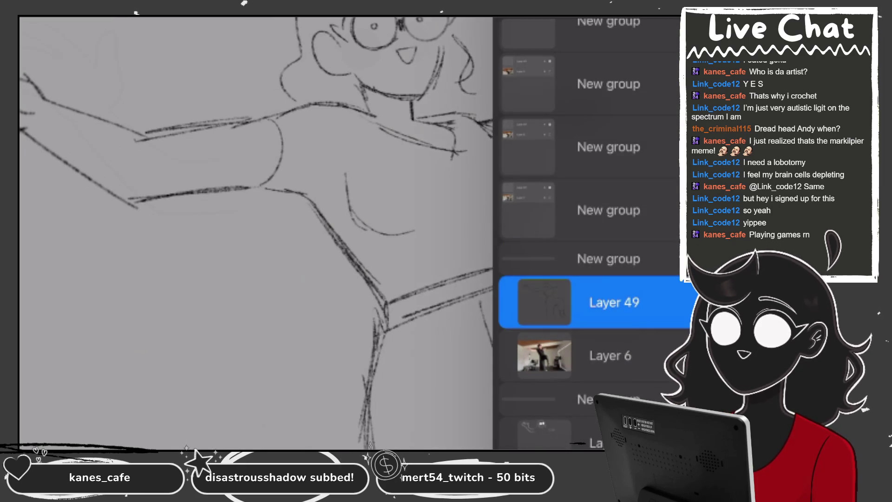
left_click(669, 302)
left_click_drag(650, 229, 584, 229)
left_click(613, 166)
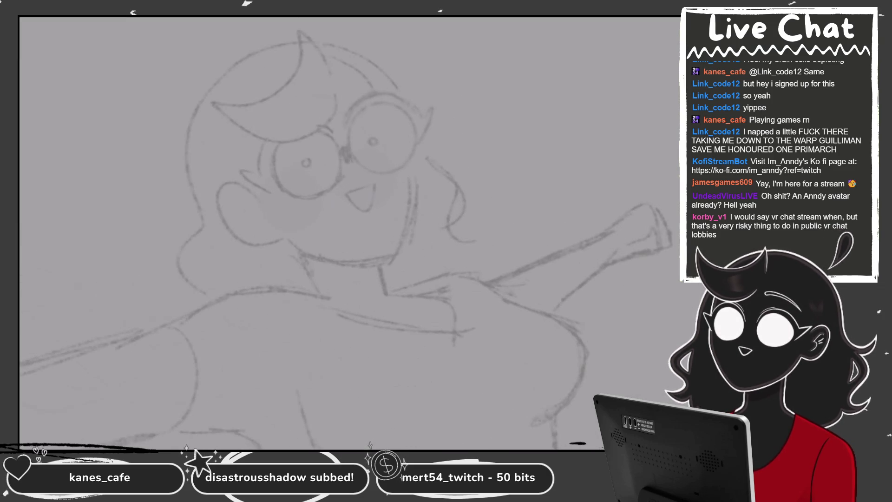
key("l")
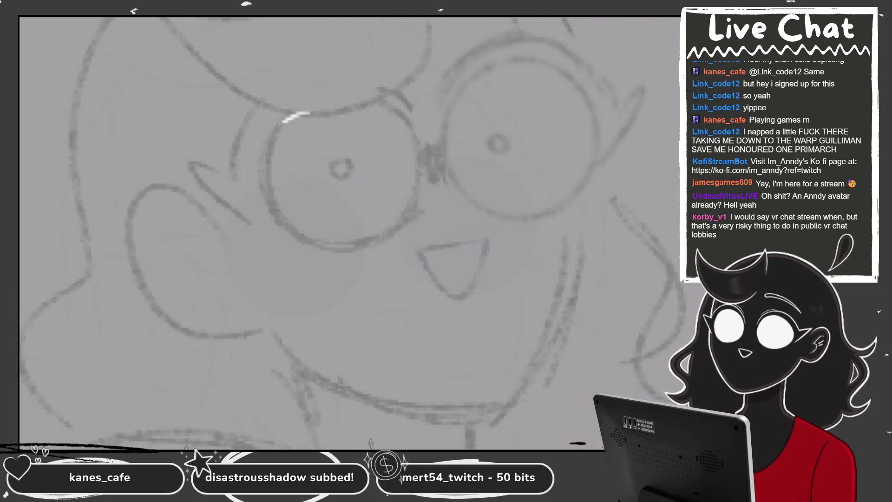
- Draw a white QuickShape circle and fit it around the left glasses lens
left_click_drag(302, 113, 297, 114)
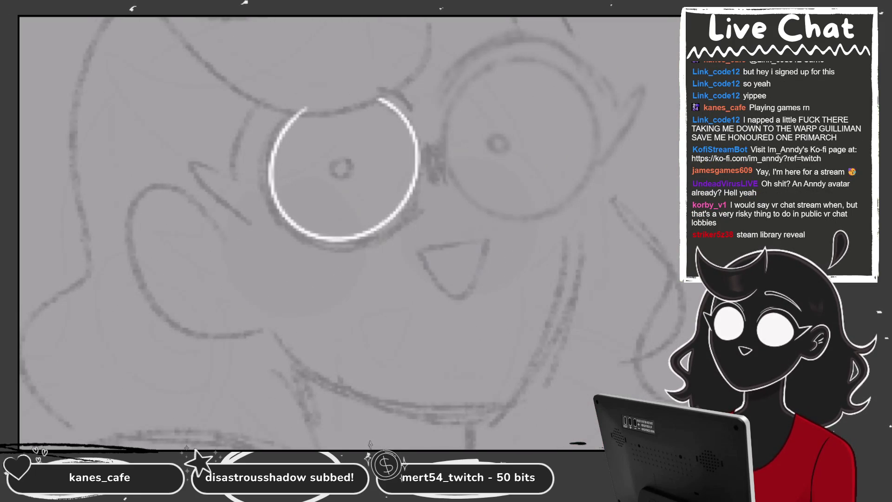
left_click_drag(399, 114, 392, 121)
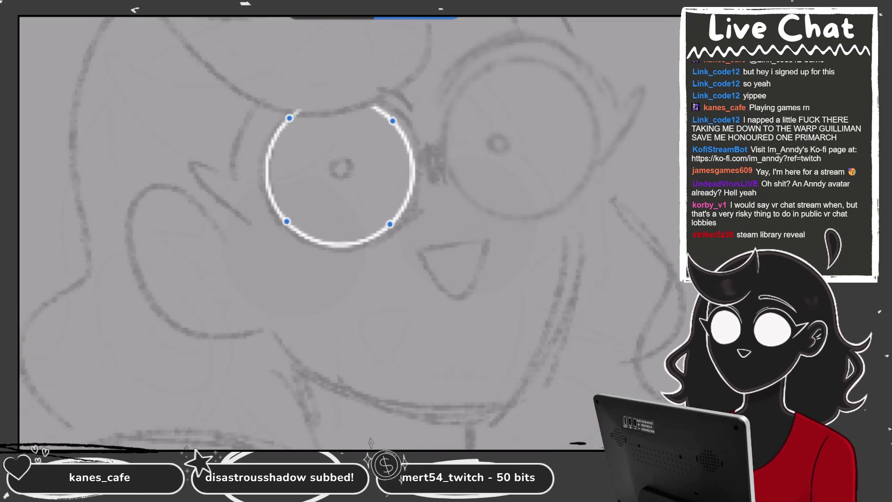
scroll(339, 177, "up", 2)
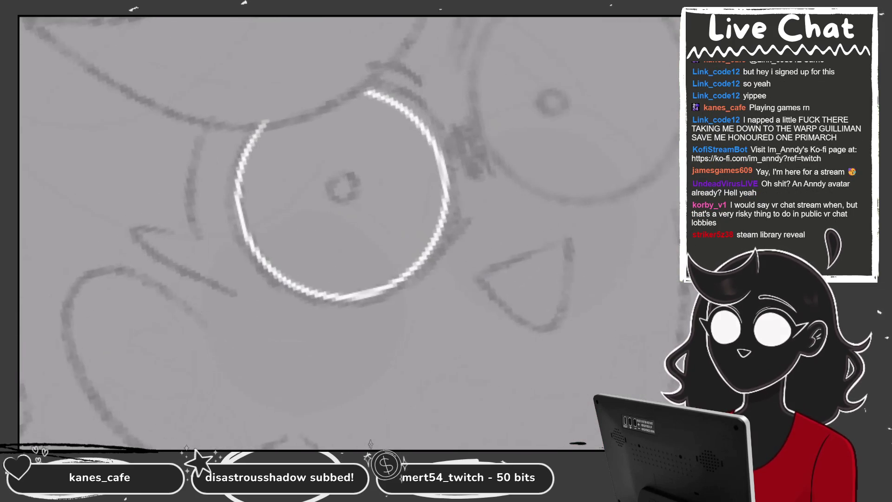
scroll(325, 185, "up", 2)
scroll(378, 248, "up", 2)
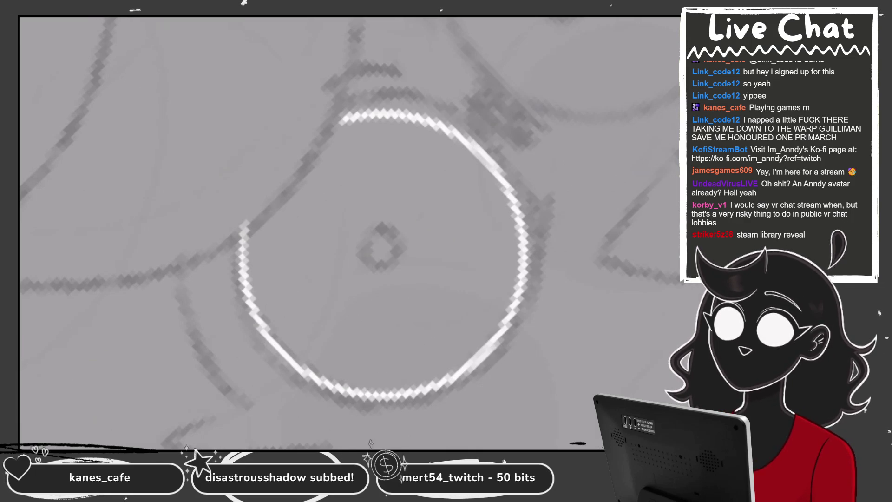
scroll(320, 148, "up", 2)
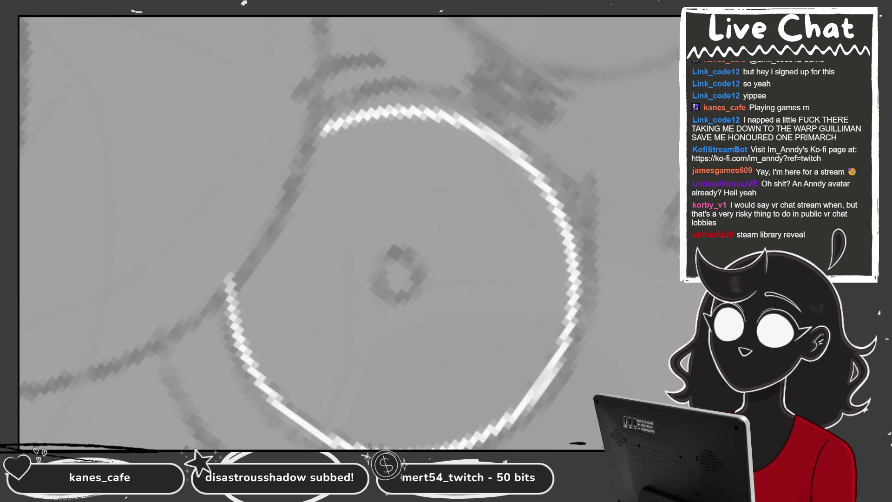
mouse_move(315, 134)
left_mouse_down()
mouse_move(232, 292)
mouse_move(315, 134)
left_mouse_up()
key("ctrl+z")
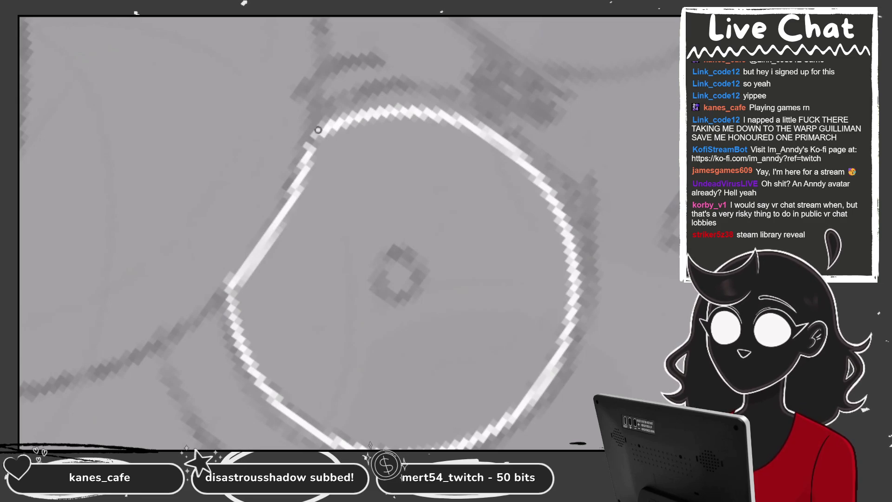
scroll(436, 164, "down", 3)
scroll(390, 214, "down", 2)
scroll(390, 213, "down", 2)
scroll(390, 213, "down", 1)
scroll(390, 214, "down", 1)
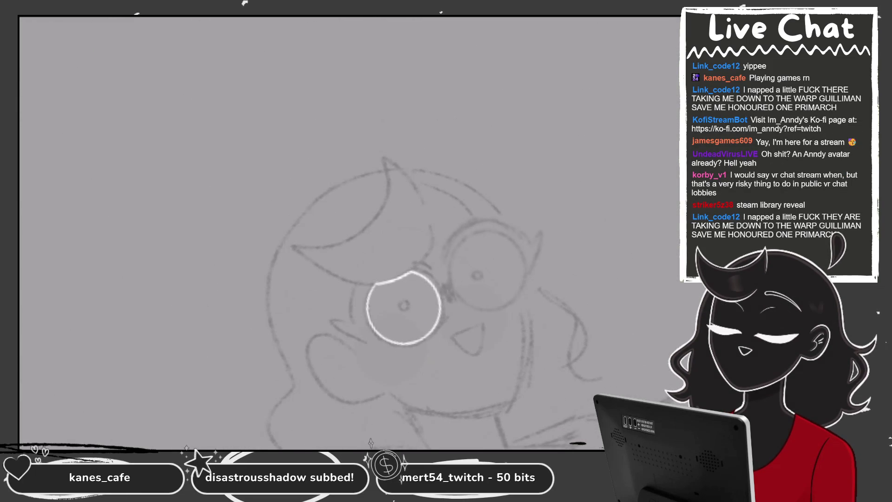
scroll(483, 246, "up", 1)
scroll(483, 246, "up", 2)
scroll(483, 246, "up", 2)
- Ink the crescent-shaped bang above the lens in white, extending its inner arc upward
mouse_move(409, 182)
left_mouse_down()
mouse_move(379, 107)
mouse_move(170, 207)
mouse_move(404, 260)
left_mouse_up()
key("4")
key("ctrl+z")
key("ctrl+z")
key("ctrl+z")
mouse_move(368, 120)
left_mouse_down()
mouse_move(284, 186)
mouse_move(393, 241)
mouse_move(399, 183)
left_mouse_up()
key("ctrl+z")
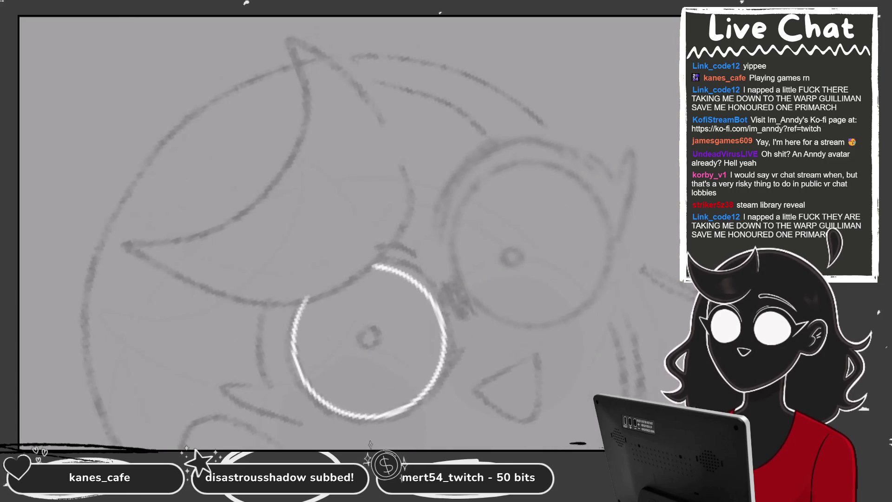
mouse_move(374, 111)
left_mouse_down()
mouse_move(353, 76)
mouse_move(209, 218)
mouse_move(367, 262)
mouse_move(381, 220)
left_mouse_up()
key("ctrl+z")
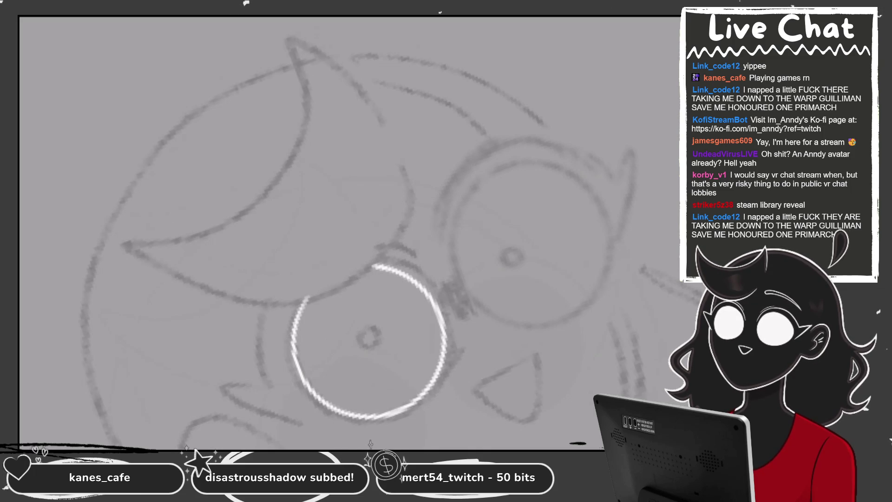
mouse_move(293, 40)
left_mouse_down()
mouse_move(307, 288)
mouse_move(401, 207)
left_mouse_up()
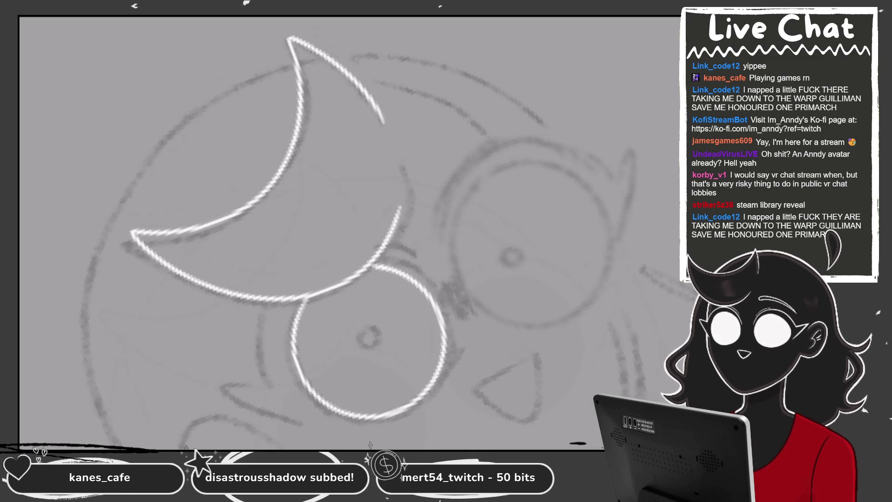
scroll(402, 207, "up", 2)
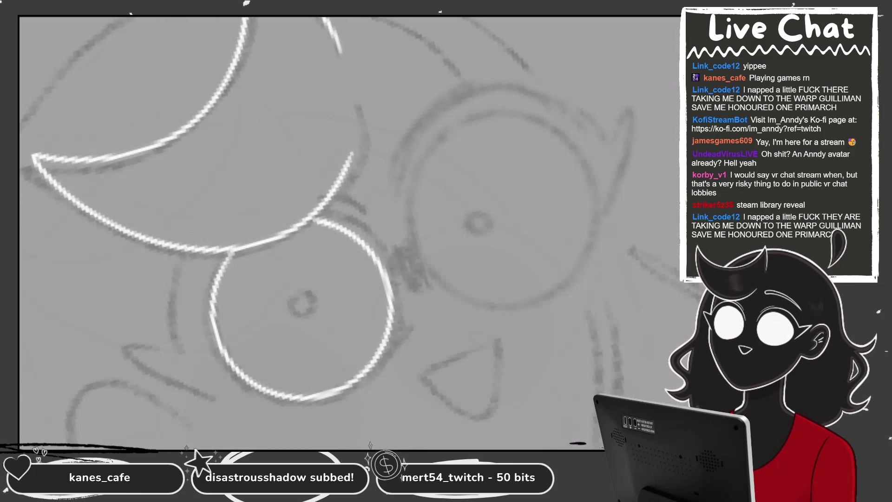
left_click_drag(361, 125, 338, 186)
scroll(232, 209, "down", 5)
scroll(232, 209, "up", 4)
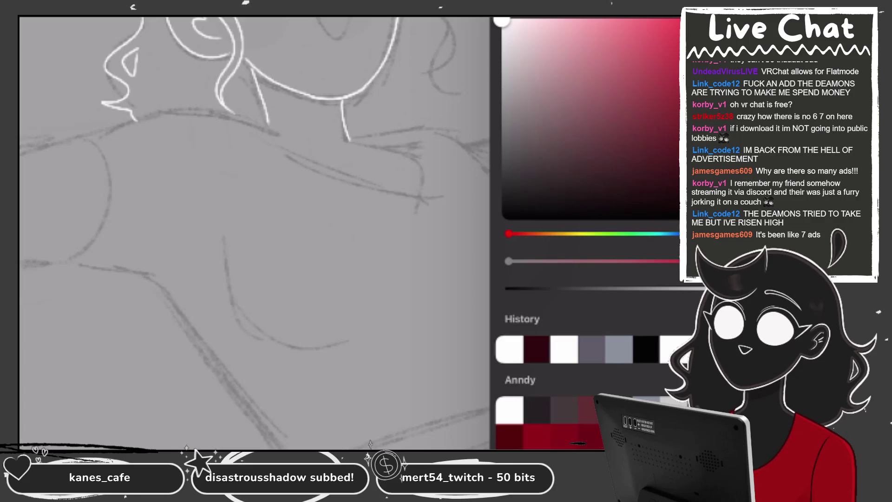
- Draw a long dark-red neckline loop, redoing the curve until it fits
mouse_move(264, 128)
left_mouse_down()
mouse_move(353, 177)
mouse_move(383, 131)
left_mouse_up()
key("ctrl+z")
mouse_move(204, 93)
left_mouse_down()
mouse_move(386, 204)
mouse_move(360, 126)
left_mouse_up()
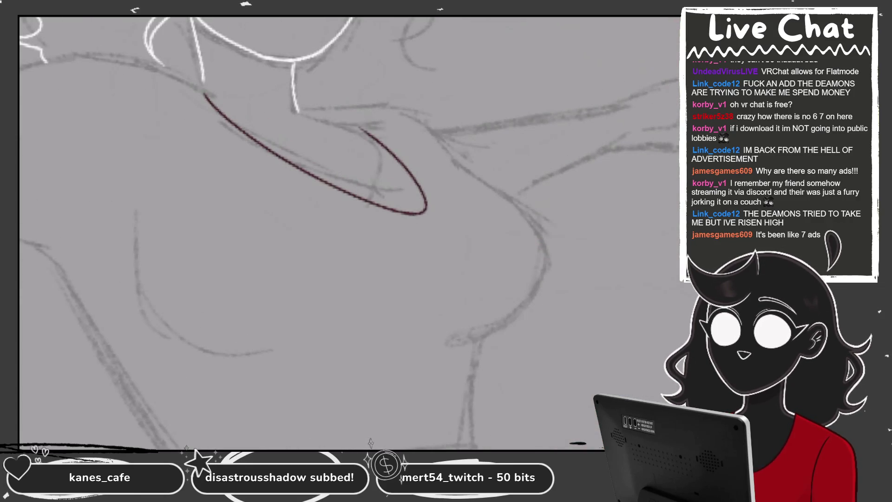
key("ctrl+z")
left_click_drag(216, 111, 328, 110)
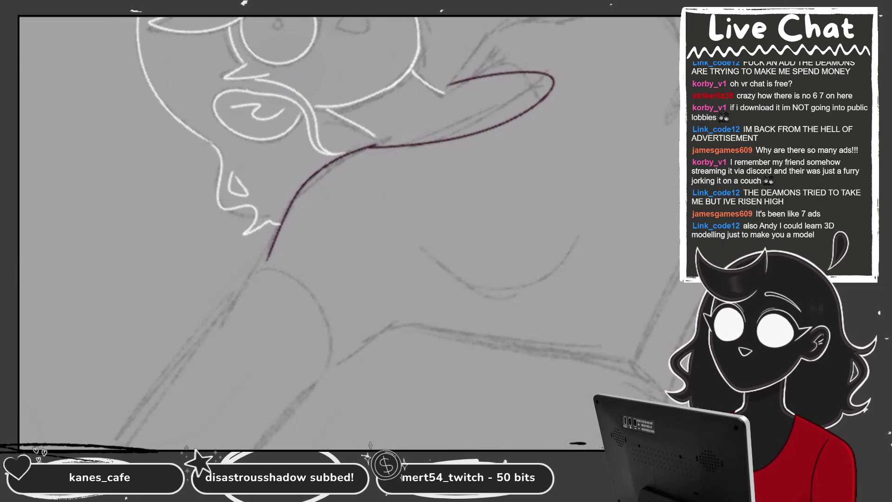
- Draw the dark-red shoulder, sleeve hem and left torso side lines
mouse_move(317, 126)
left_mouse_down()
mouse_move(183, 209)
mouse_move(256, 311)
left_mouse_up()
key("ctrl+z")
mouse_move(292, 111)
left_mouse_down()
mouse_move(191, 144)
mouse_move(224, 245)
left_mouse_up()
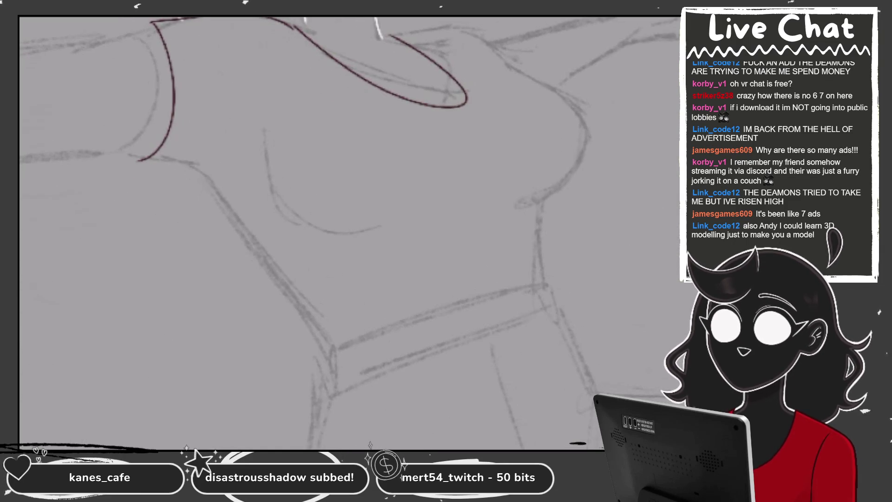
mouse_move(139, 160)
left_mouse_down()
mouse_move(207, 170)
mouse_move(334, 314)
left_mouse_up()
key("ctrl+z")
mouse_move(208, 170)
left_mouse_down()
mouse_move(315, 301)
mouse_move(335, 350)
left_mouse_up()
key("ctrl+z")
key("ctrl+z")
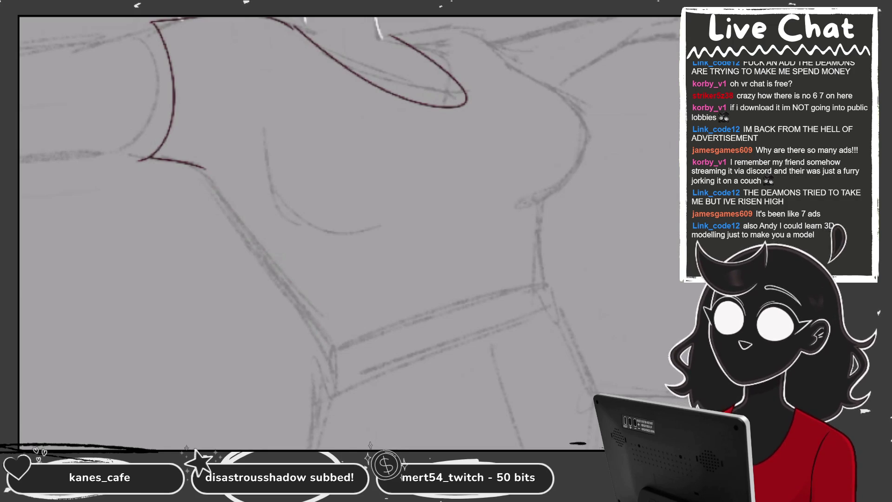
left_click_drag(204, 171, 319, 318)
- Draw the right side of the torso in dark red, starting higher
left_click_drag(353, 233, 290, 202)
mouse_move(428, 65)
left_mouse_down()
mouse_move(493, 114)
mouse_move(455, 202)
left_mouse_up()
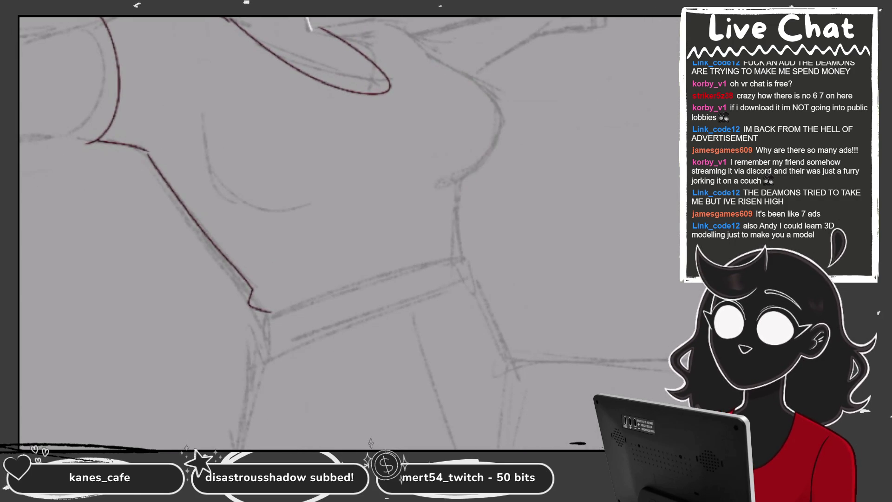
key("ctrl+z")
left_click_drag(418, 49, 455, 185)
- Draw the dark-red curve under the chest and the arm line as one stroke
left_click_drag(304, 208, 420, 176)
key("ctrl+z")
mouse_move(320, 214)
left_mouse_down()
mouse_move(418, 183)
mouse_move(469, 260)
left_mouse_up()
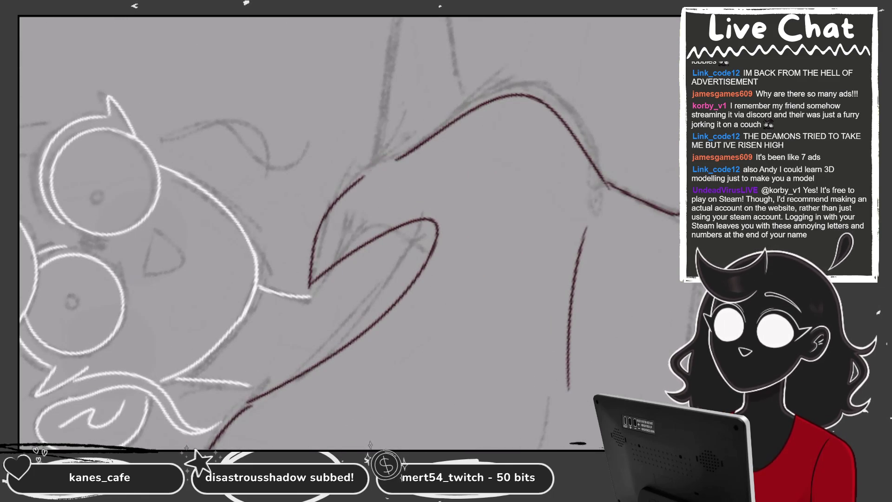
mouse_move(335, 195)
left_mouse_down()
mouse_move(309, 275)
mouse_move(413, 142)
left_mouse_up()
key("ctrl+z")
key("ctrl+z")
left_click_drag(309, 279, 414, 149)
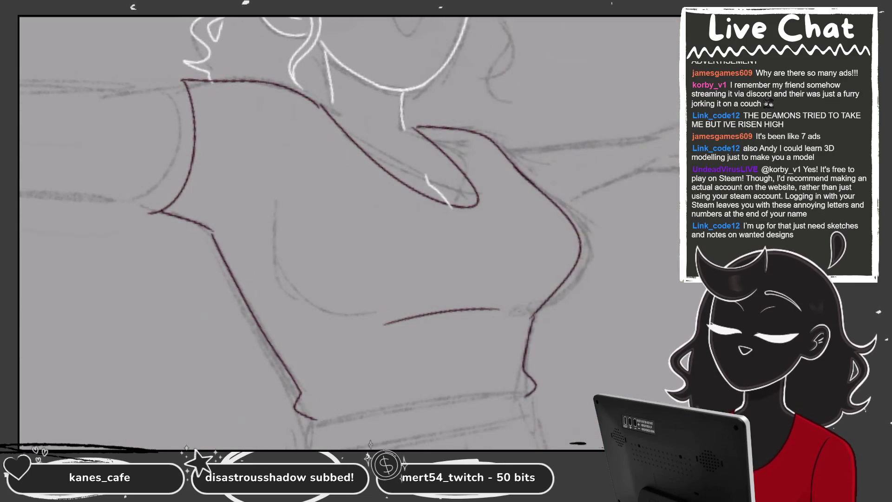
- Ink white lines along the raised arm's upper and lower edges, extending the upper one
scroll(478, 139, "up", 3)
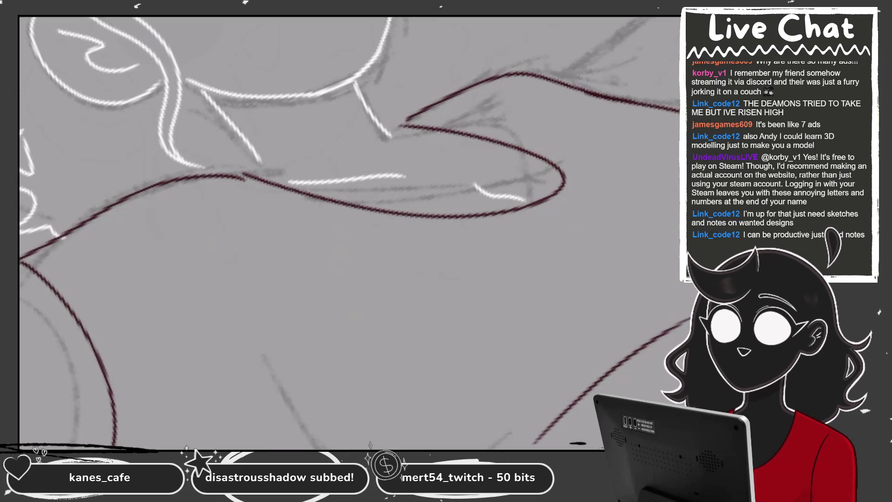
scroll(348, 233, "down", 4)
scroll(349, 233, "down", 2)
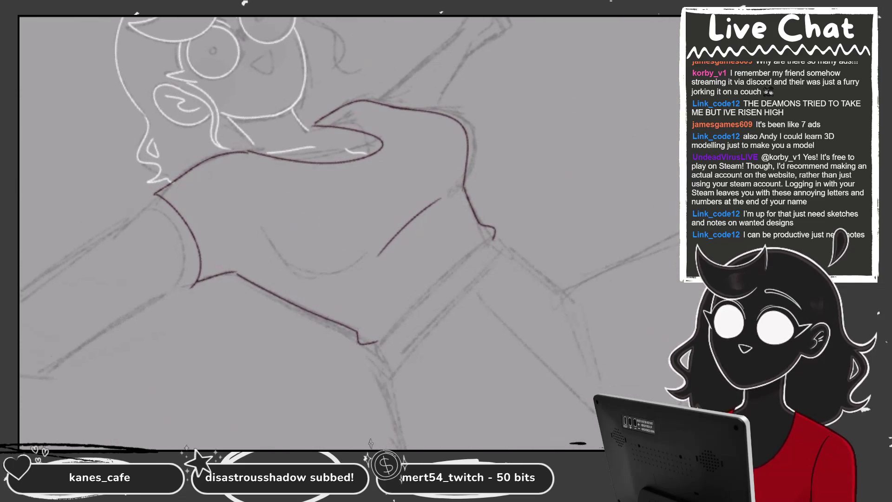
scroll(216, 260, "up", 1)
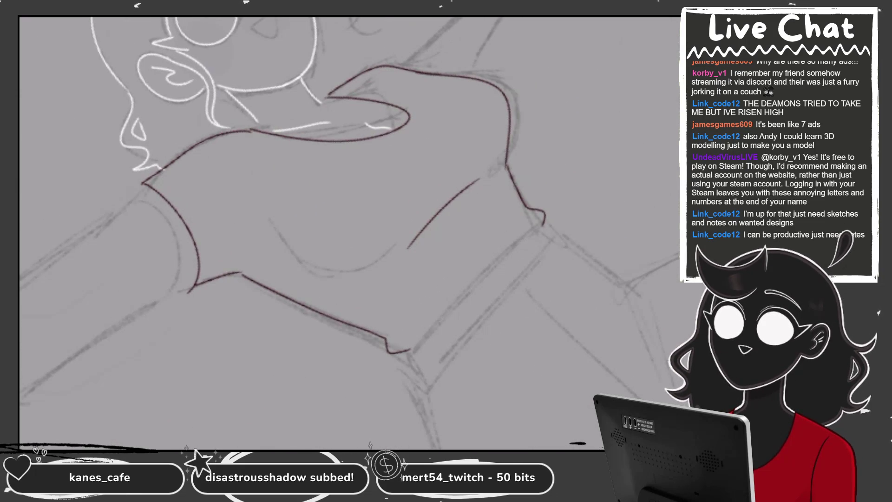
scroll(348, 233, "down", 2)
scroll(348, 232, "up", 2)
scroll(348, 232, "up", 2)
mouse_move(339, 135)
left_mouse_down()
mouse_move(327, 150)
mouse_move(356, 128)
mouse_move(330, 147)
left_mouse_up()
key("ctrl+z")
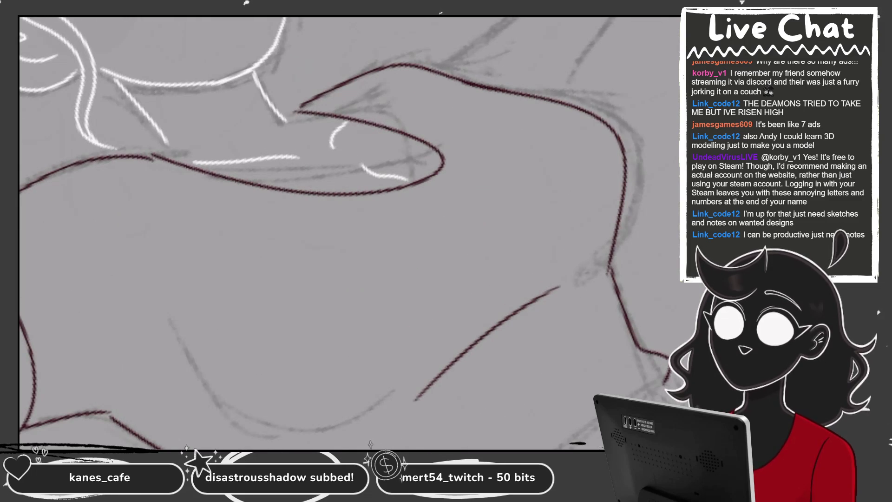
scroll(348, 232, "down", 2)
scroll(348, 232, "down", 2)
scroll(395, 185, "up", 1)
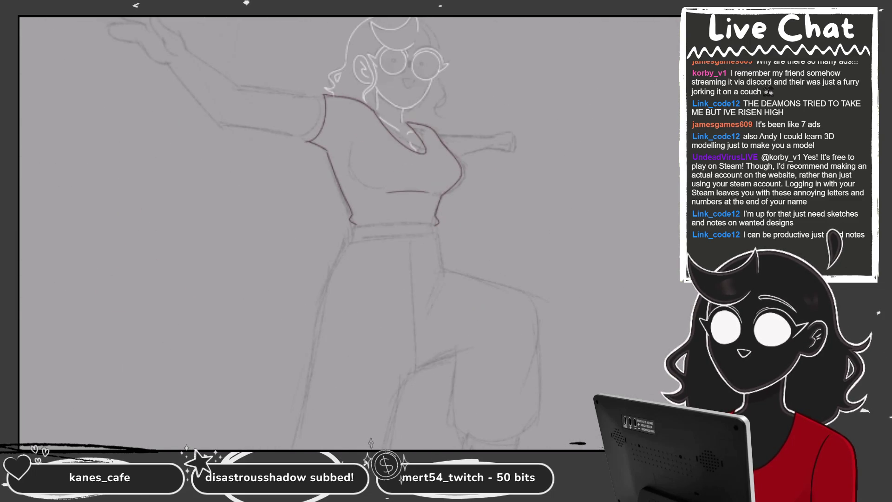
scroll(488, 186, "up", 1)
scroll(348, 209, "up", 2)
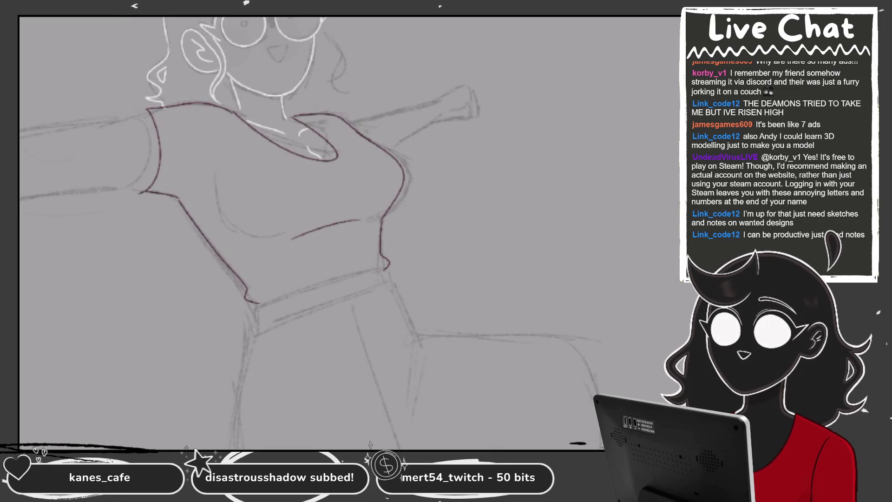
scroll(325, 209, "up", 1)
left_click_drag(320, 148, 403, 107)
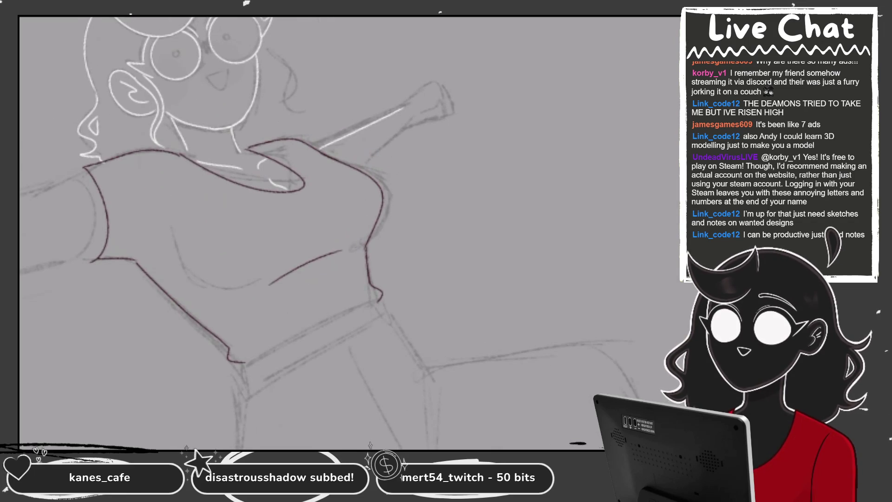
scroll(325, 209, "up", 2)
left_click_drag(307, 174, 385, 104)
left_click_drag(375, 69, 450, 32)
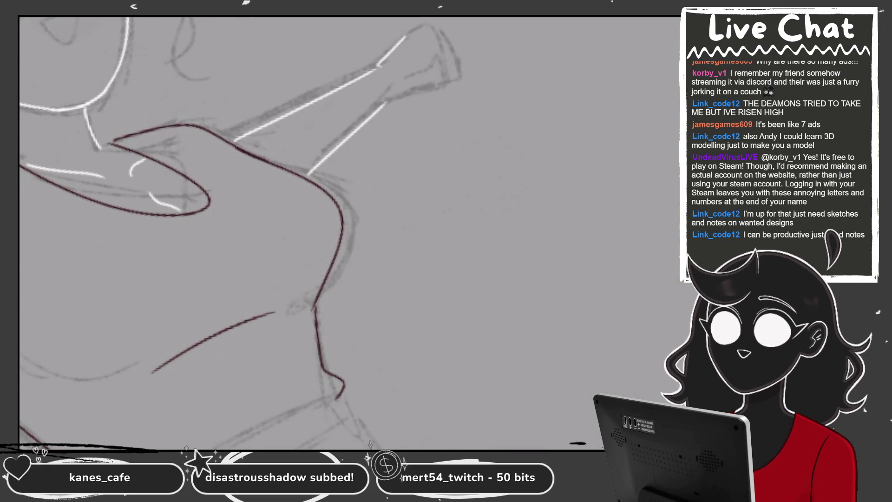
- Outline the raised arm's clenched fist in white, redoing the hand edge
scroll(325, 209, "up", 2)
key("ctrl+z")
left_click_drag(313, 148, 369, 93)
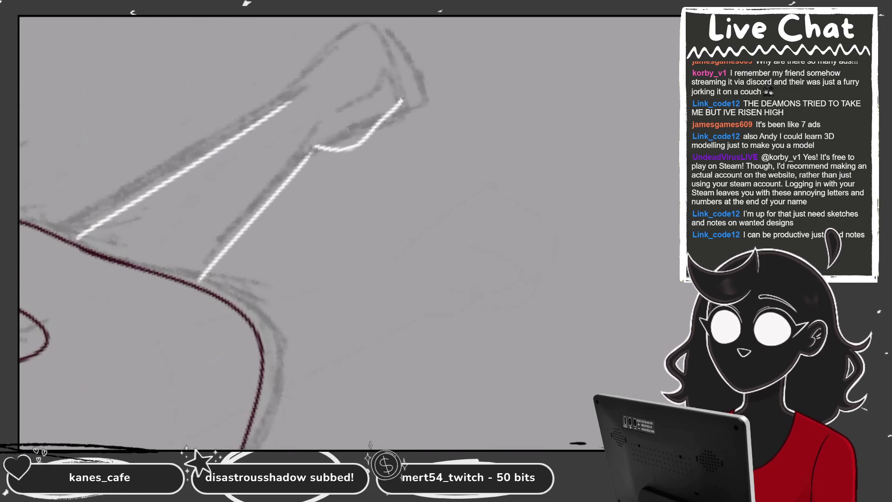
mouse_move(297, 95)
left_mouse_down()
mouse_move(398, 43)
mouse_move(411, 82)
left_mouse_up()
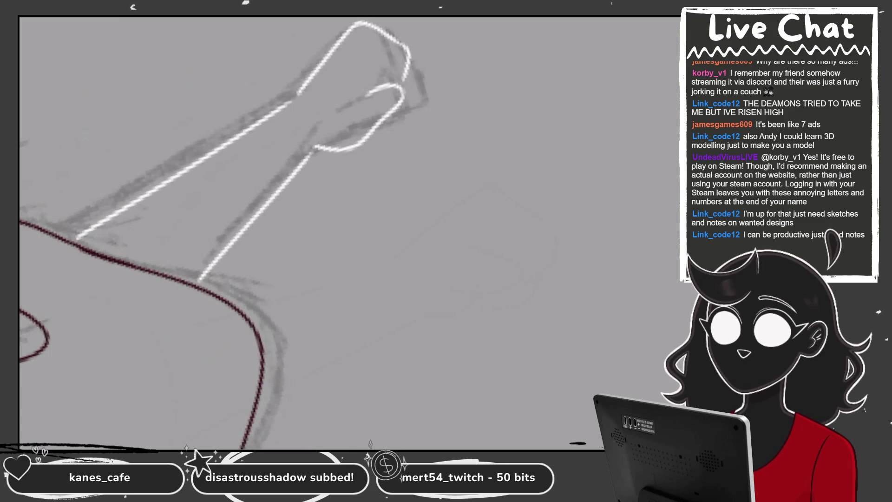
left_click_drag(376, 23, 429, 95)
key("ctrl+z")
key("ctrl+z")
left_click_drag(389, 34, 397, 93)
left_click_drag(364, 46, 394, 89)
left_click_drag(381, 29, 424, 84)
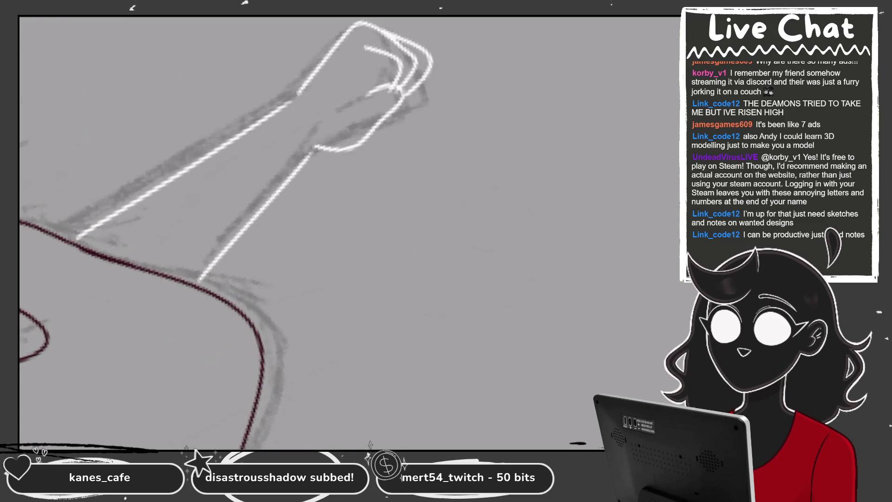
- Ink two long white lines along the other outstretched arm
scroll(349, 232, "down", 5)
scroll(278, 163, "up", 5)
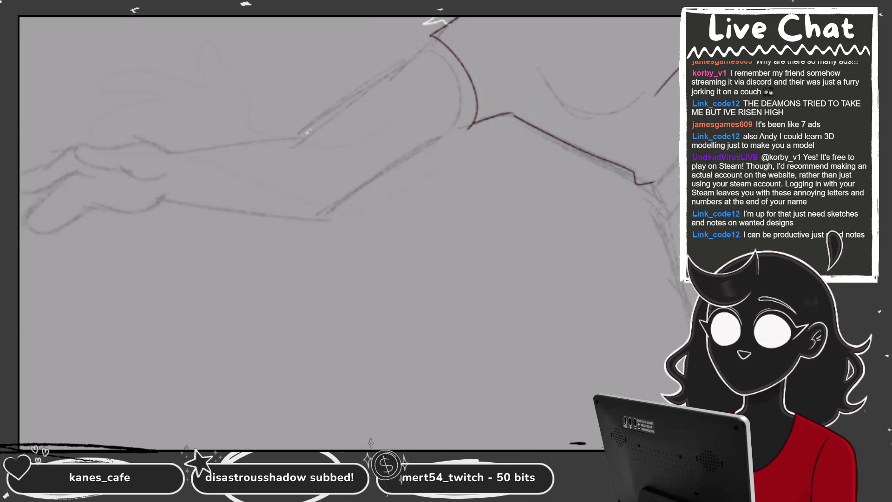
scroll(464, 87, "up", 2)
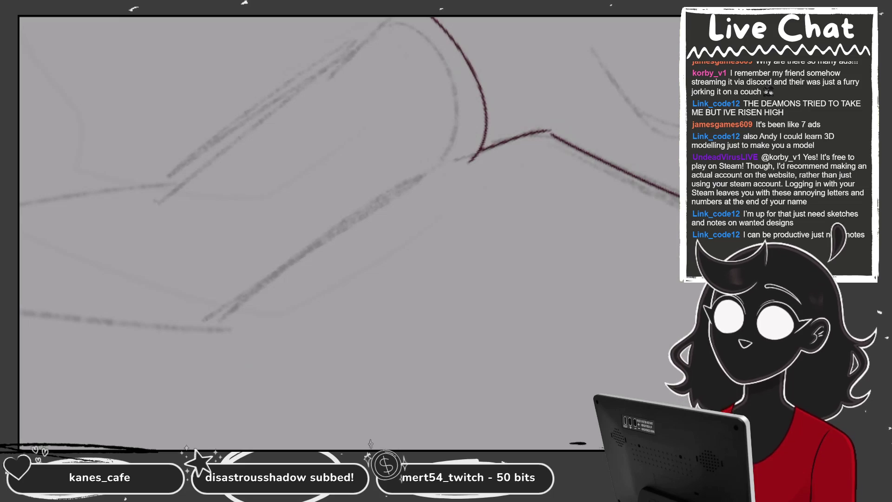
left_click_drag(380, 19, 179, 169)
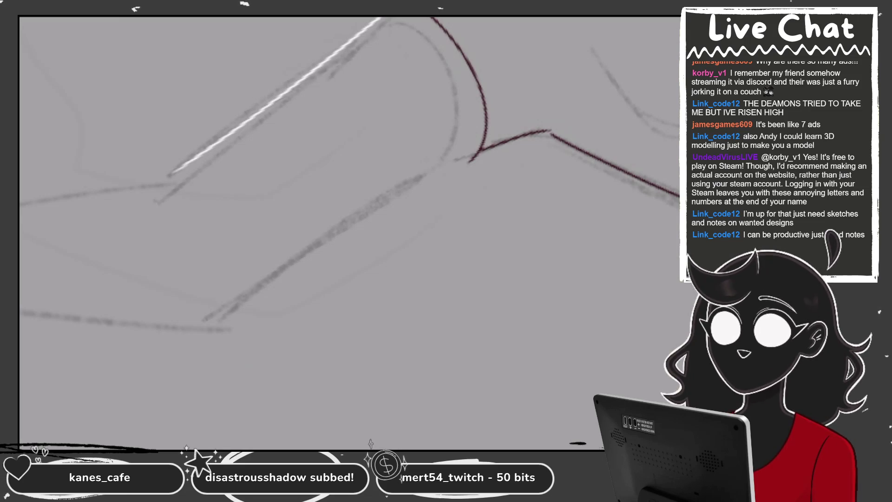
left_click_drag(407, 75, 268, 313)
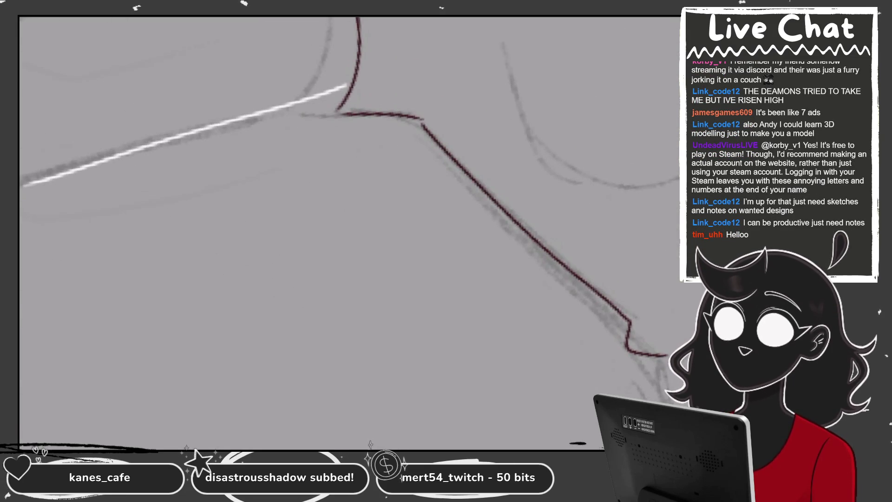
- Switch to dark red and draw a closed wedge shape filling the sleeve corner
key("c")
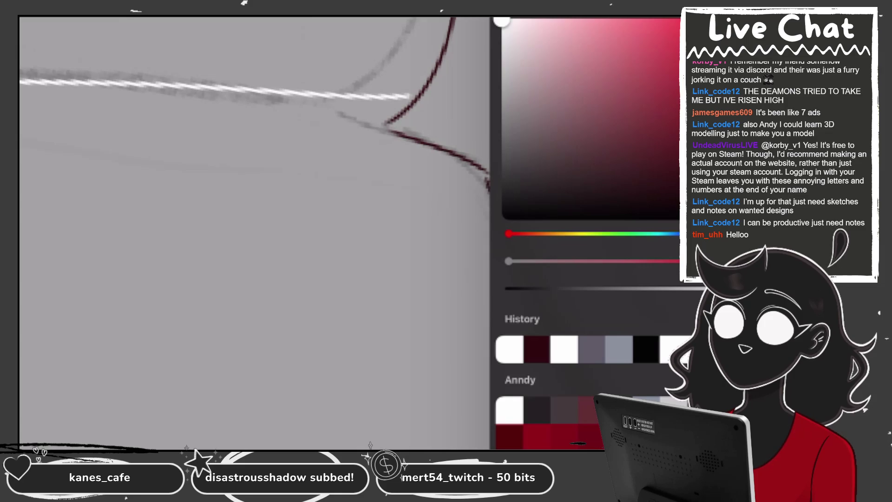
key("c")
mouse_move(373, 101)
left_mouse_down()
mouse_move(379, 125)
mouse_move(407, 134)
left_mouse_up()
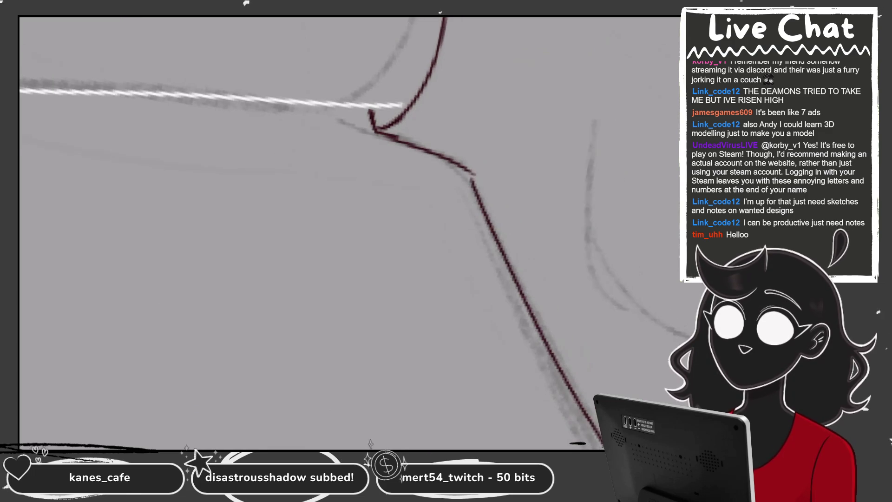
scroll(311, 233, "up", 3)
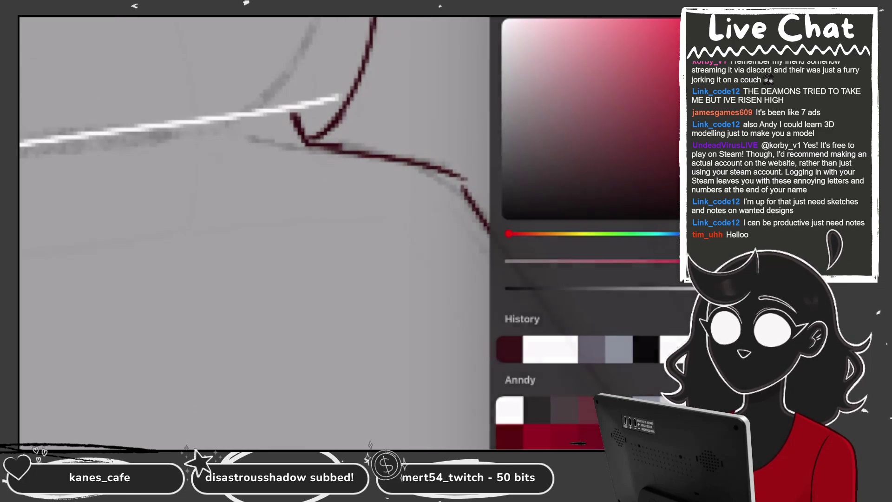
mouse_move(292, 115)
left_mouse_down()
mouse_move(349, 96)
mouse_move(317, 127)
left_mouse_up()
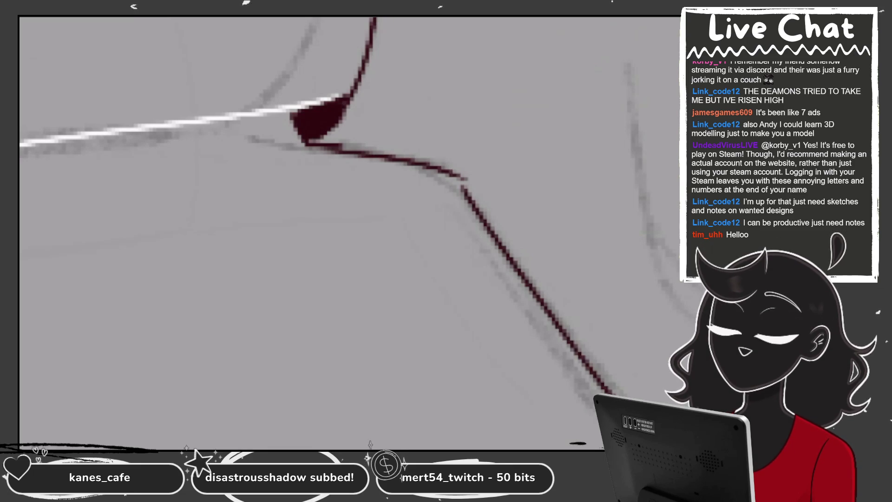
scroll(437, 185, "down", 4)
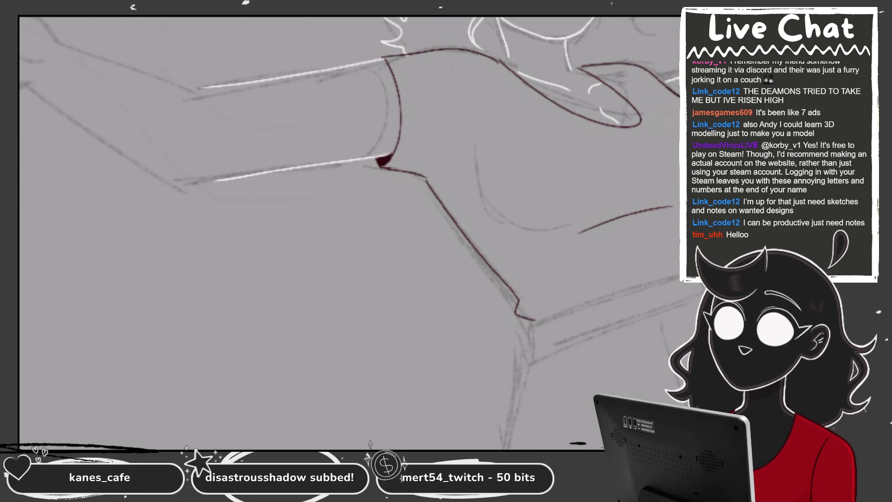
- Switch back to white and ink the forearm's left and right edges
scroll(635, 246, "down", 5)
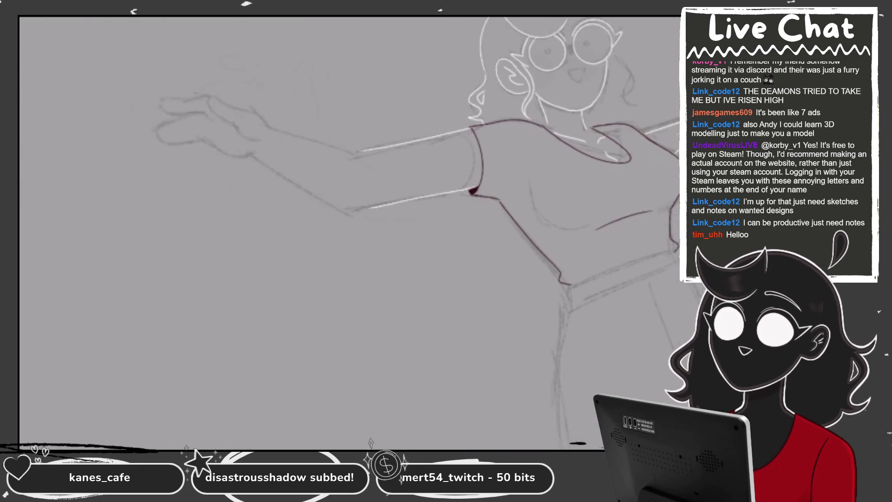
scroll(582, 163, "up", 5)
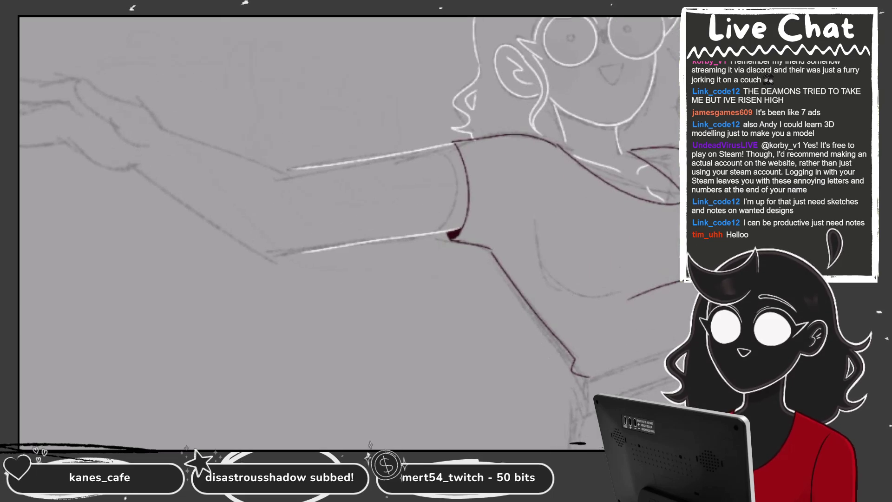
key("c")
key("c")
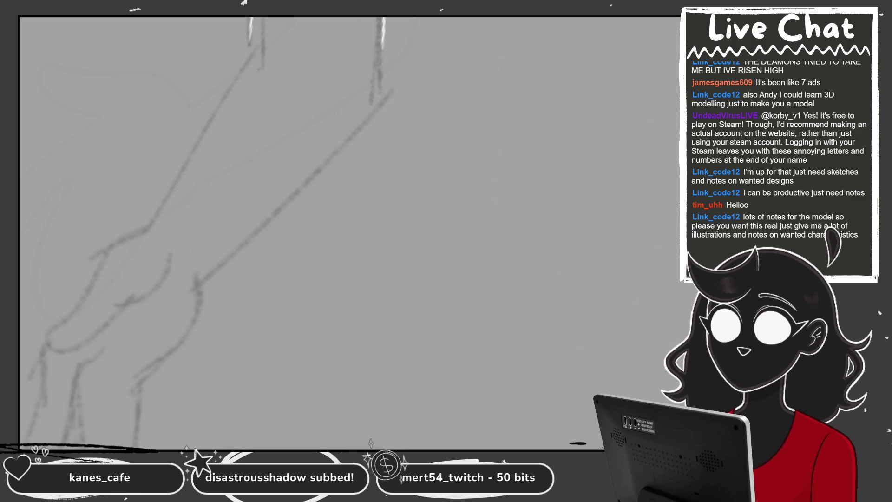
left_click_drag(251, 44, 149, 228)
left_click_drag(383, 42, 380, 87)
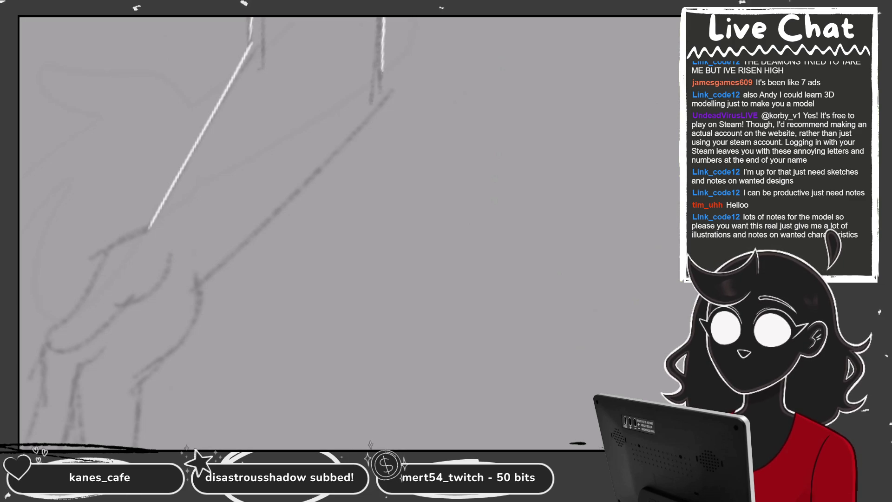
key("ctrl+z")
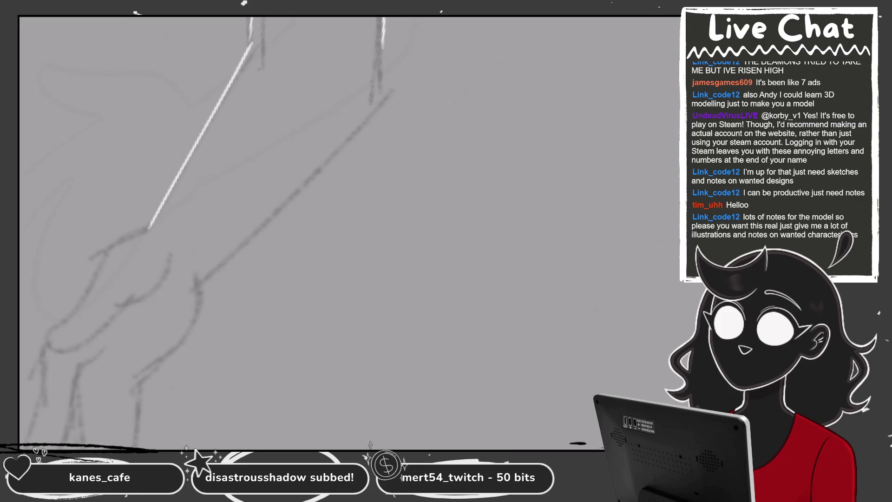
left_click_drag(382, 49, 190, 283)
left_click_drag(334, 71, 279, 168)
key("ctrl+z")
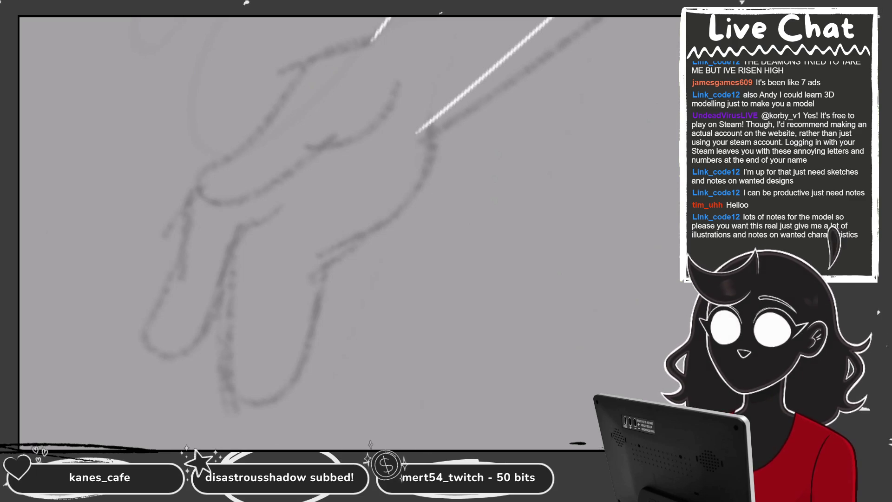
- Outline the outstretched hand's upper edge, fingers and fingertip in white
mouse_move(357, 20)
left_mouse_down()
mouse_move(294, 55)
mouse_move(265, 133)
mouse_move(304, 155)
mouse_move(393, 74)
mouse_move(393, 59)
left_mouse_up()
mouse_move(195, 225)
left_mouse_down()
mouse_move(171, 383)
mouse_move(325, 181)
left_mouse_up()
mouse_move(325, 232)
left_mouse_down()
mouse_move(309, 172)
mouse_move(270, 114)
left_mouse_up()
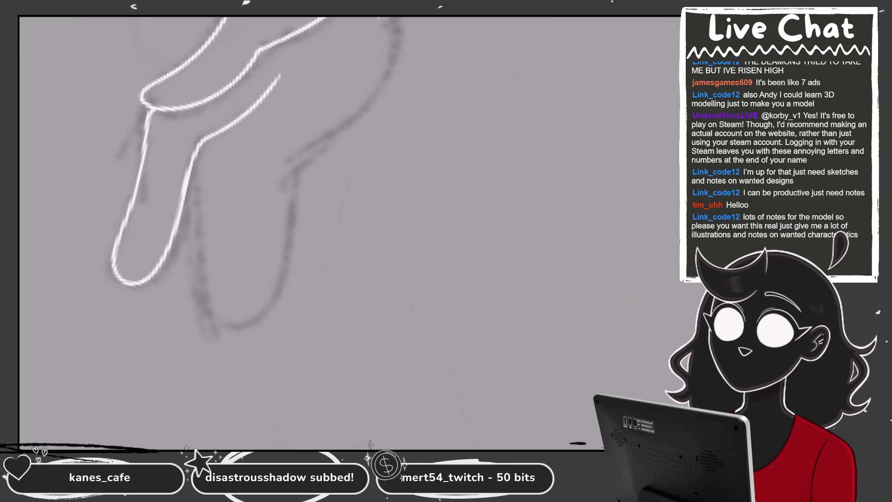
mouse_move(204, 140)
left_mouse_down()
mouse_move(200, 204)
mouse_move(283, 209)
mouse_move(292, 160)
mouse_move(395, 18)
left_mouse_up()
left_click_drag(325, 186, 264, 230)
left_click_drag(367, 51, 362, 18)
scroll(348, 232, "down", 10)
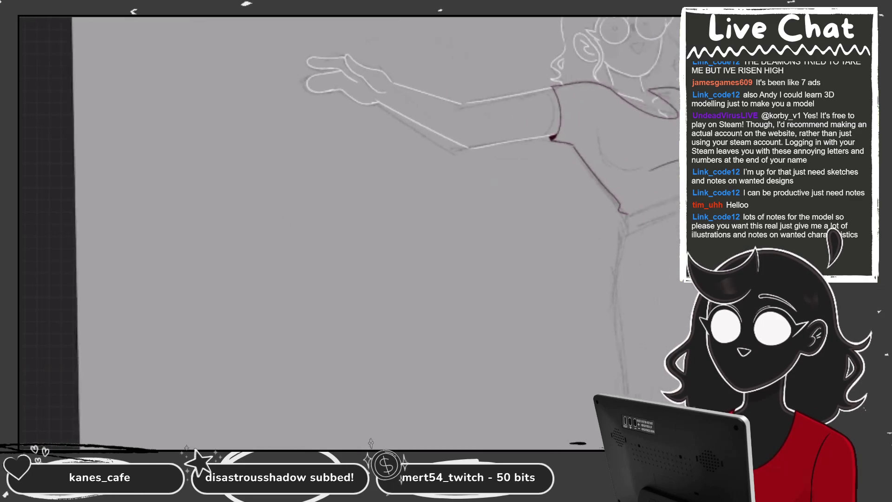
- Ink a white line along the curve of the hair
scroll(325, 209, "up", 3)
scroll(325, 209, "up", 5)
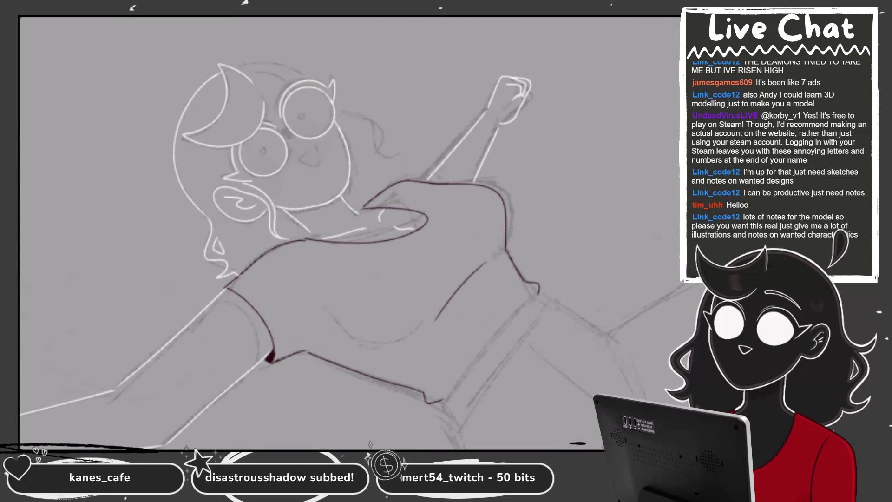
scroll(348, 232, "up", 5)
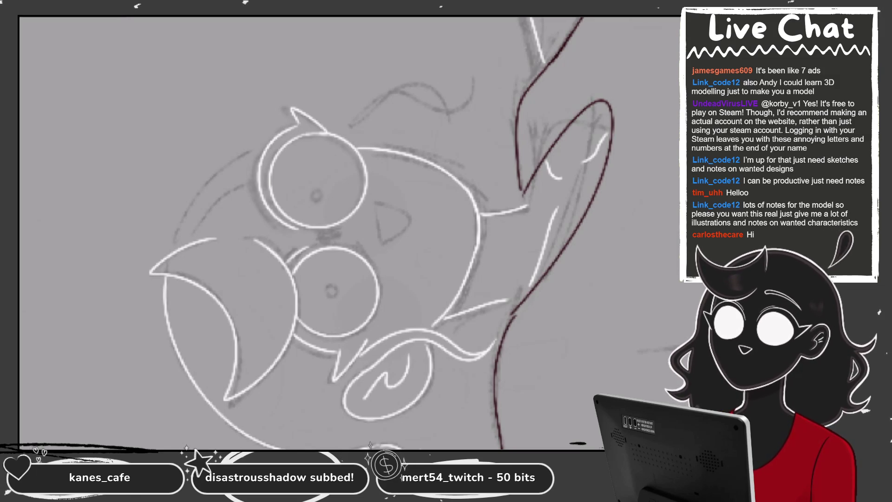
scroll(348, 232, "up", 3)
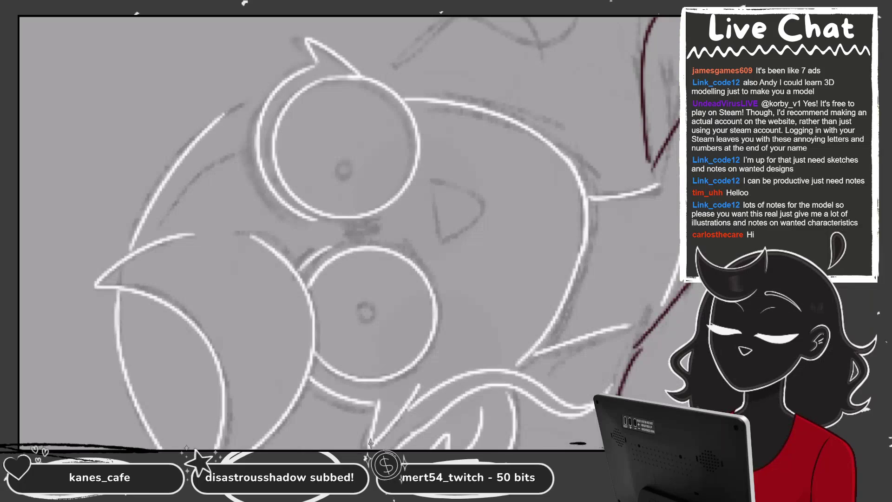
left_click_drag(128, 252, 158, 188)
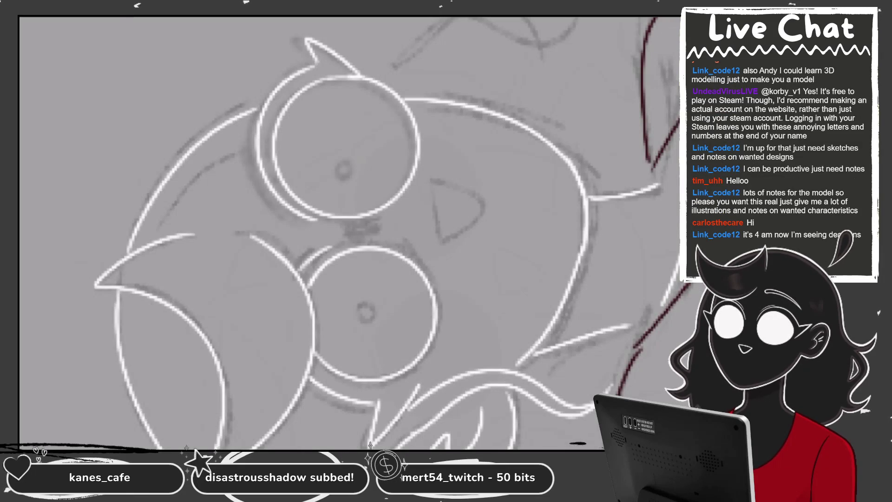
scroll(348, 232, "down", 3)
scroll(348, 233, "down", 2)
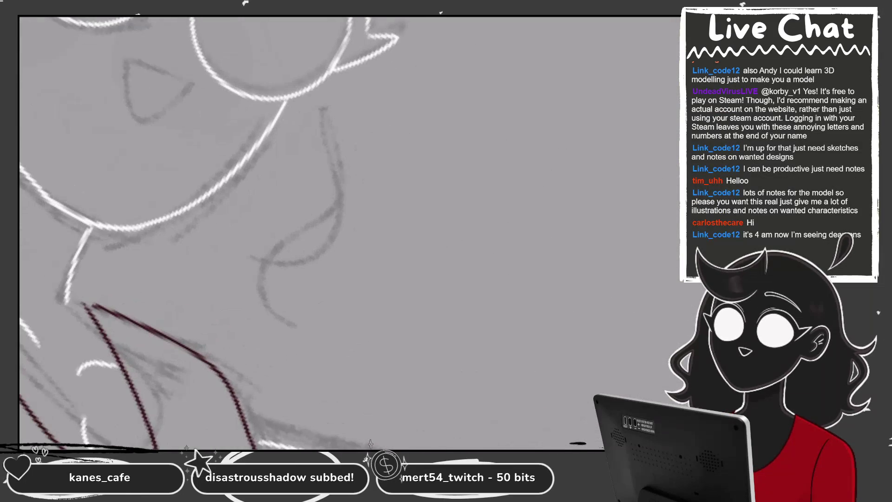
scroll(349, 232, "down", 3)
left_click_drag(339, 84, 320, 255)
- Zoom into the face and ColorDrop white into the eye circle
scroll(349, 232, "down", 2)
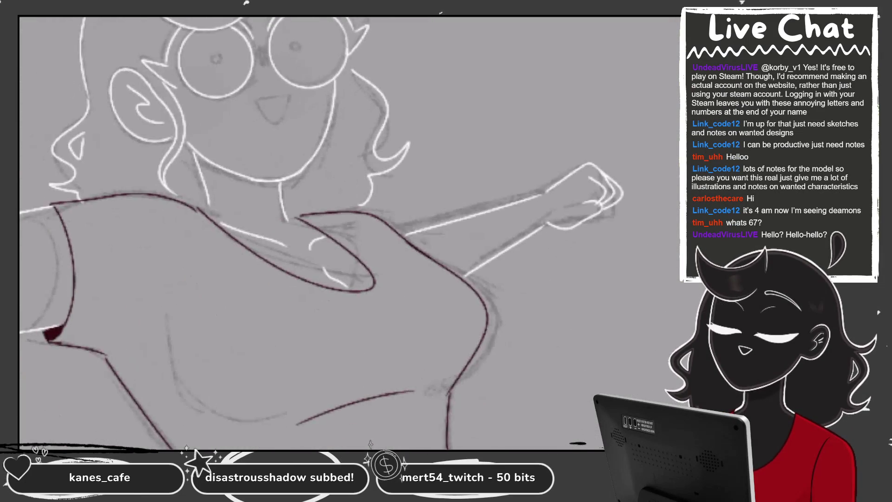
scroll(348, 232, "down", 2)
scroll(348, 233, "up", 1)
scroll(348, 232, "up", 1)
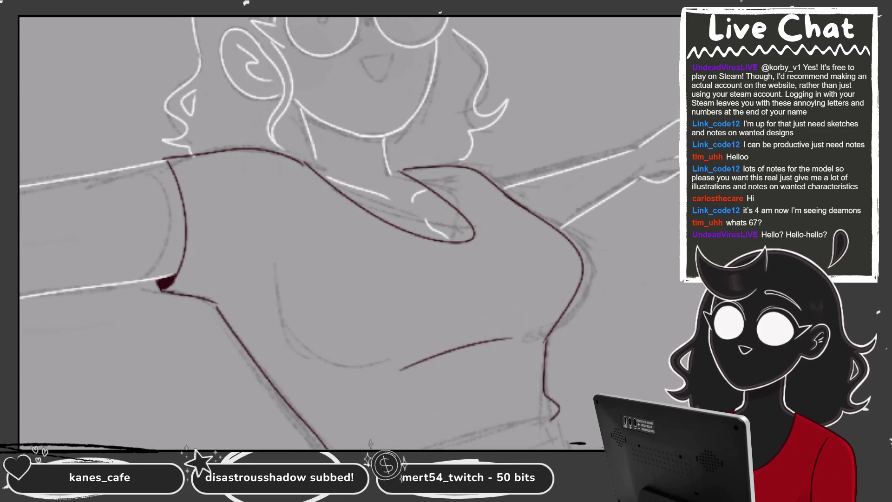
scroll(349, 232, "down", 1)
scroll(398, 101, "up", 1)
scroll(398, 101, "up", 1)
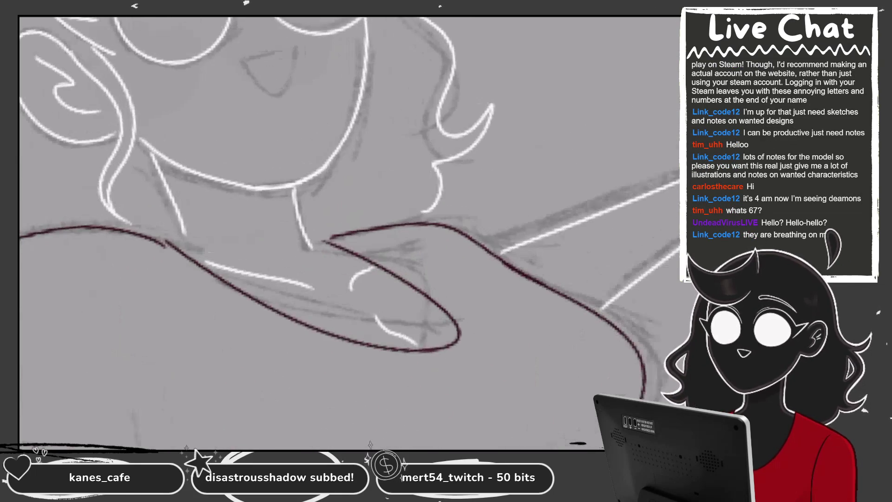
scroll(398, 101, "up", 1)
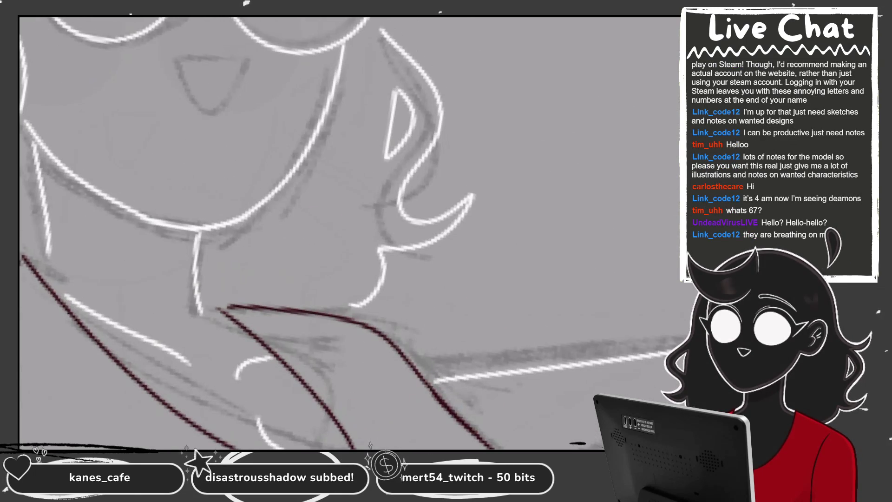
scroll(349, 232, "down", 3)
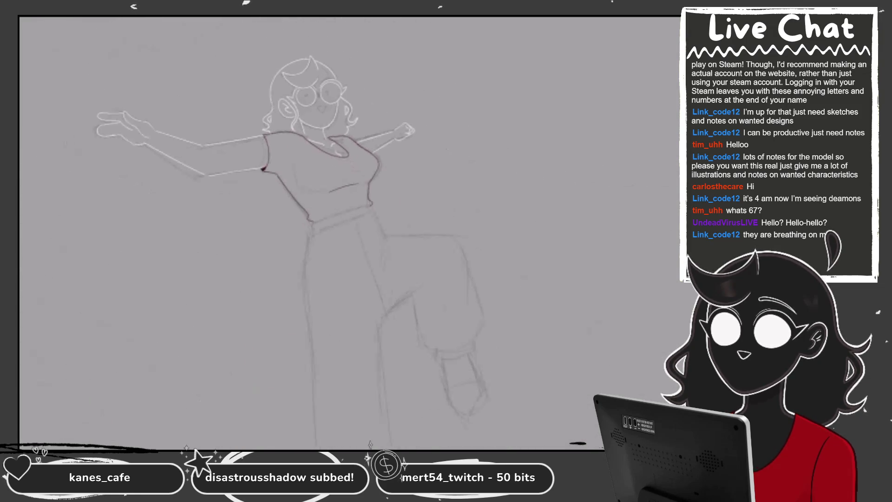
scroll(348, 232, "up", 1)
scroll(348, 232, "up", 2)
scroll(348, 232, "up", 1)
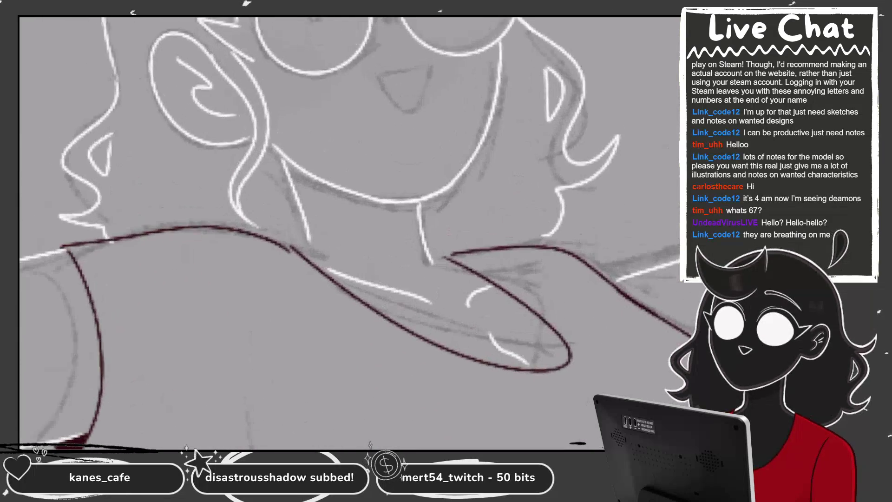
scroll(349, 232, "up", 1)
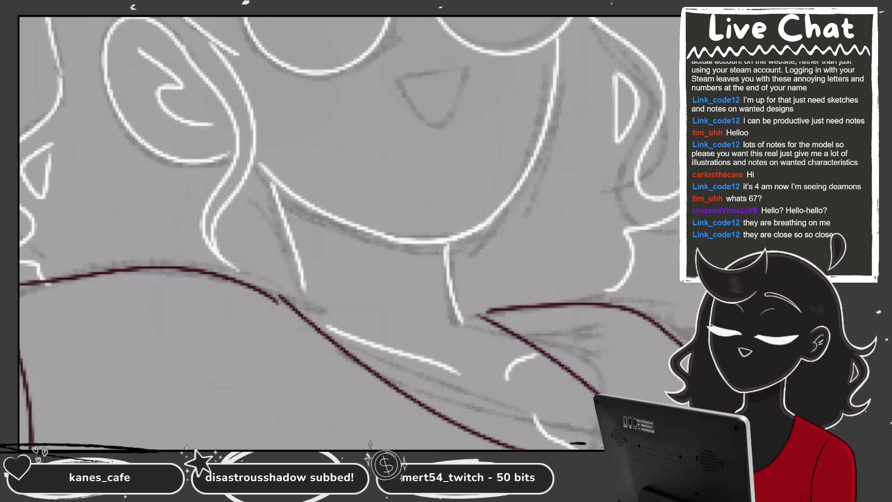
scroll(348, 232, "up", 2)
scroll(348, 232, "up", 1)
scroll(348, 233, "up", 1)
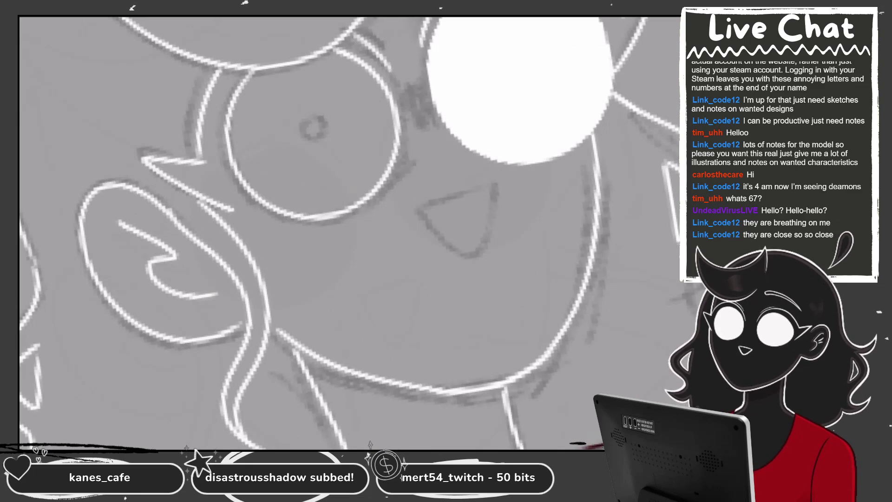
left_click(312, 135)
scroll(348, 232, "down", 2)
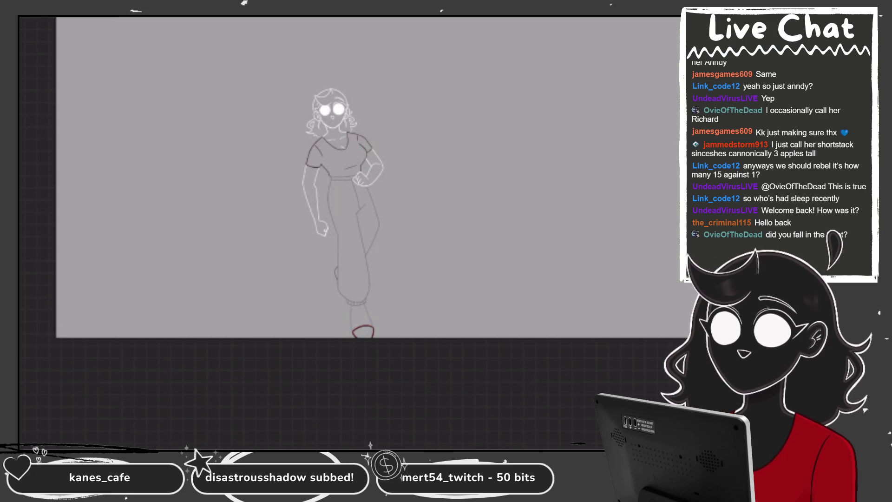
- Advance two frames to the outstretched-arms, raised-knee pose
key("space")
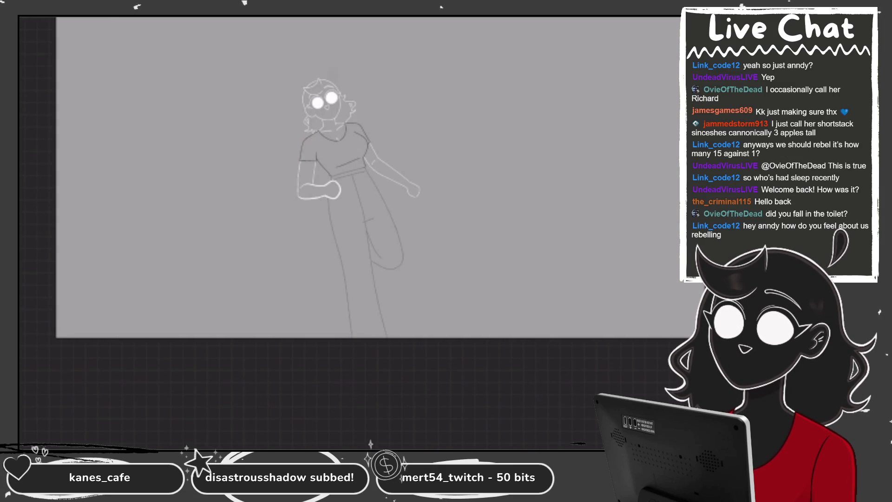
key("Right")
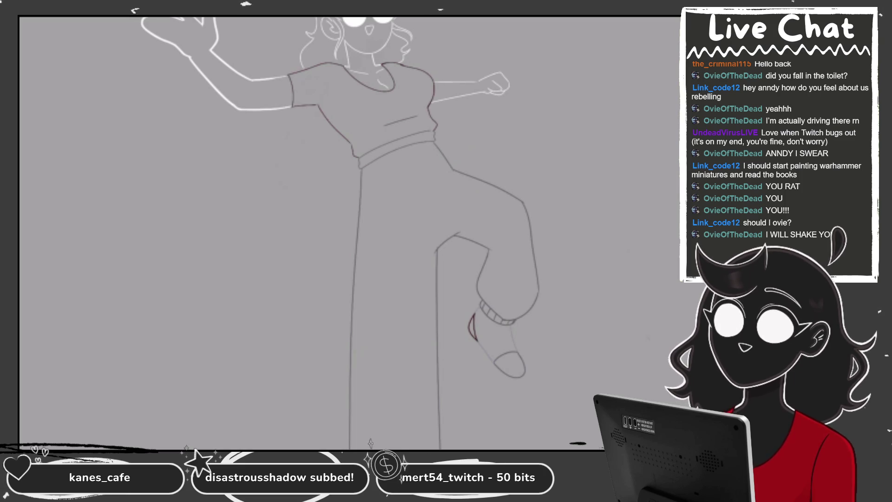
- Zoom out to see the whole grey pencil sketch of this frame
scroll(312, 232, "down", 2)
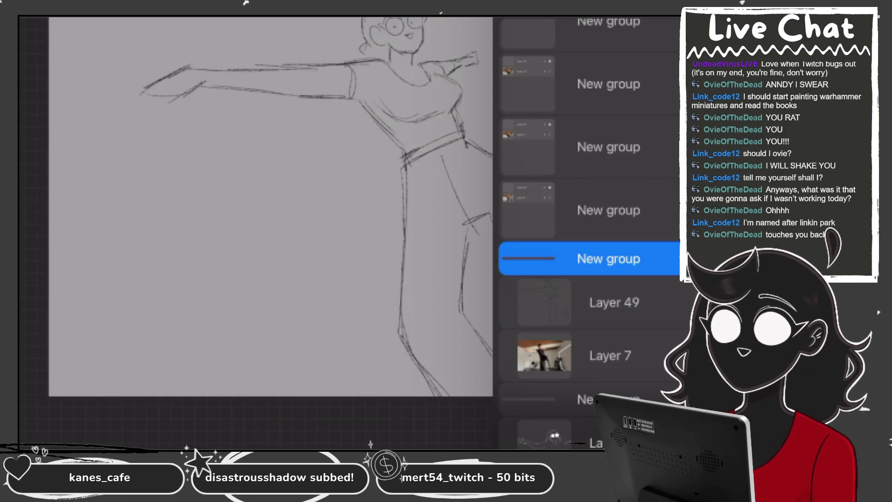
- Add a new layer above Layer 49 and lower the sketch's opacity so it fades
left_click(613, 302)
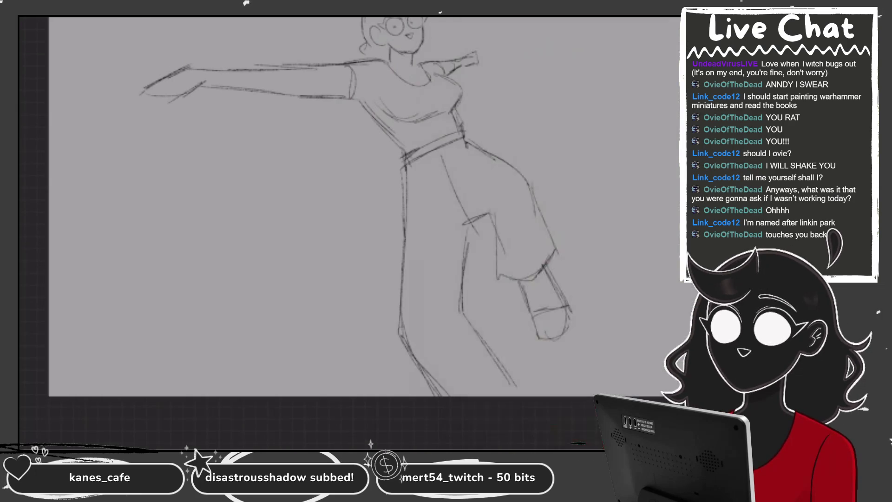
scroll(348, 232, "up", 5)
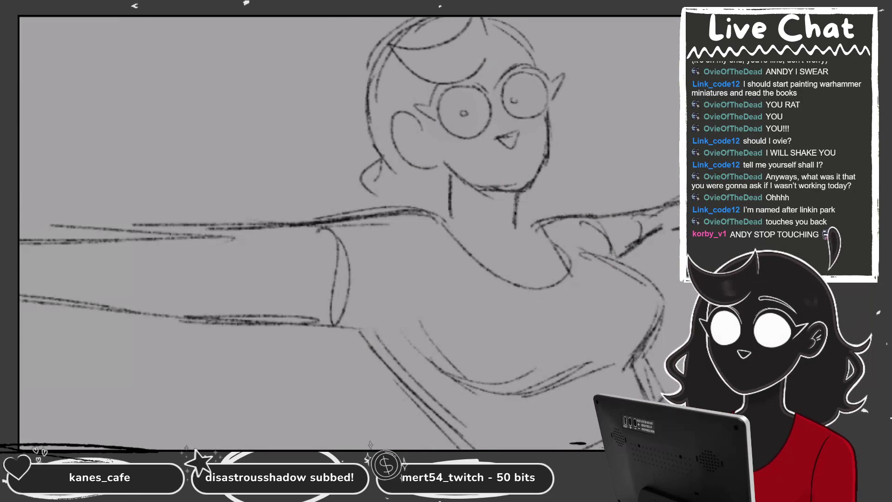
scroll(538, 62, "up", 2)
scroll(348, 232, "up", 2)
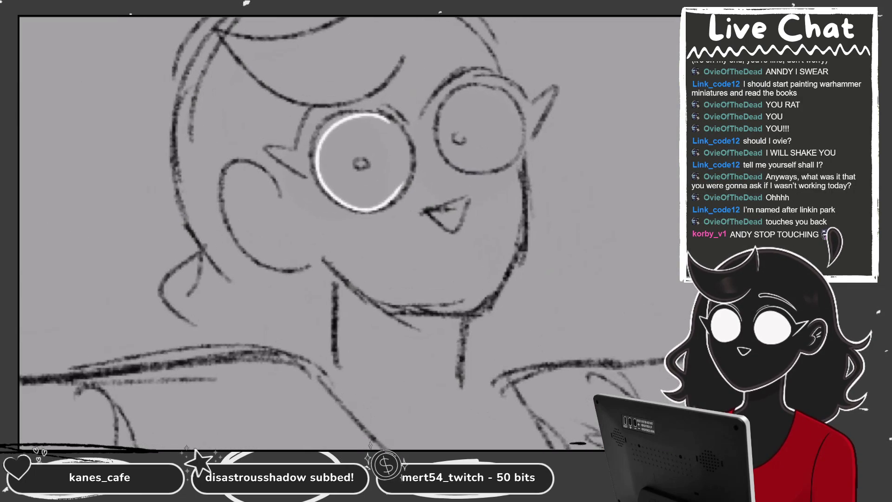
key("l")
left_click(688, 273)
left_click_drag(539, 230, 591, 230)
left_click(688, 115)
key("l")
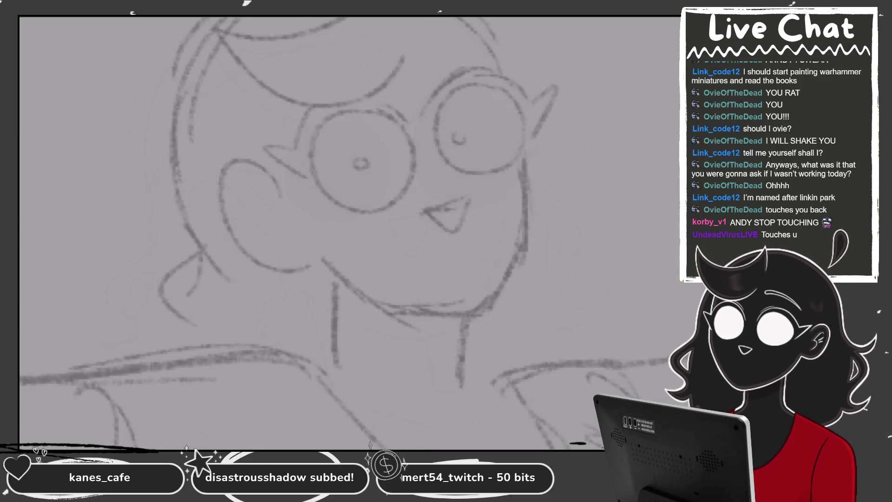
- Sample white from the left eye and draw a circle around that lens
scroll(362, 186, "up", 1)
left_click(358, 158)
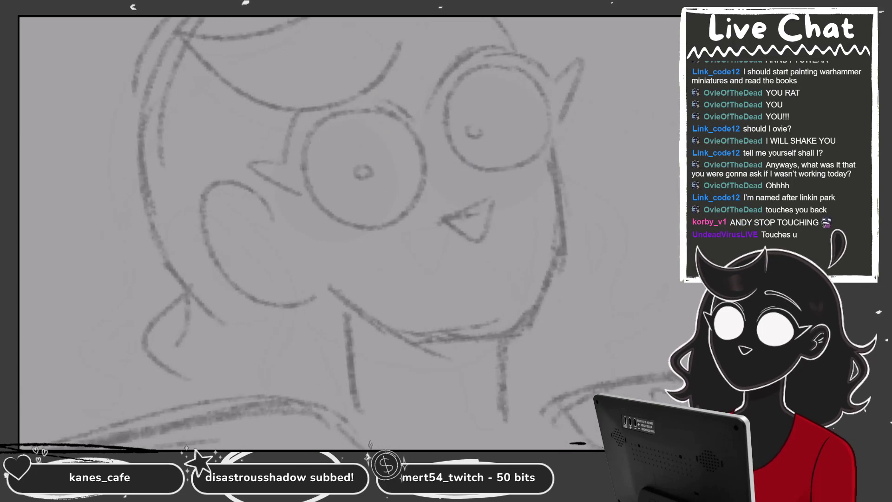
scroll(348, 233, "down", 2)
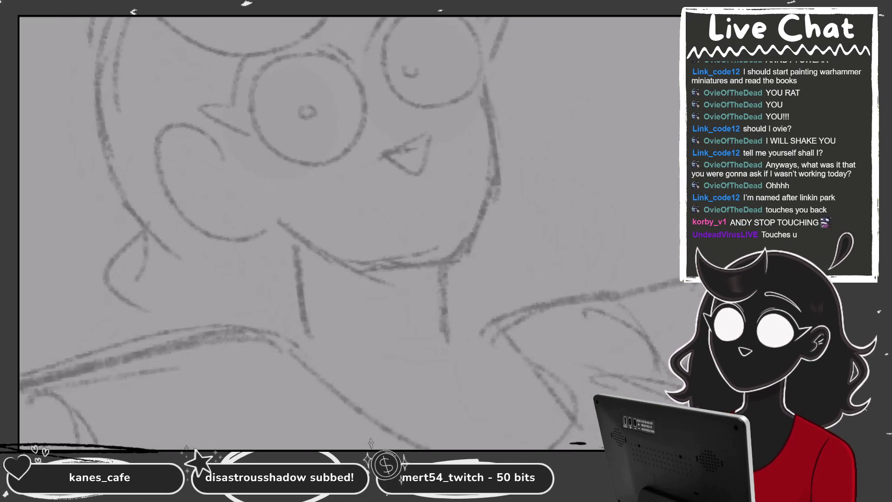
scroll(349, 232, "down", 1)
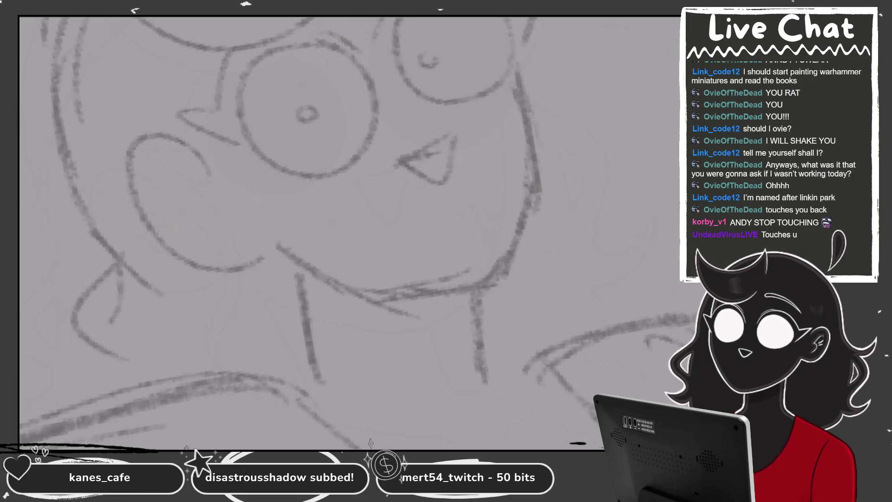
left_click_drag(341, 44, 339, 53)
- Commit the left-lens ellipse, draw and reshape the right one, then fill it white
left_click_drag(266, 158, 261, 164)
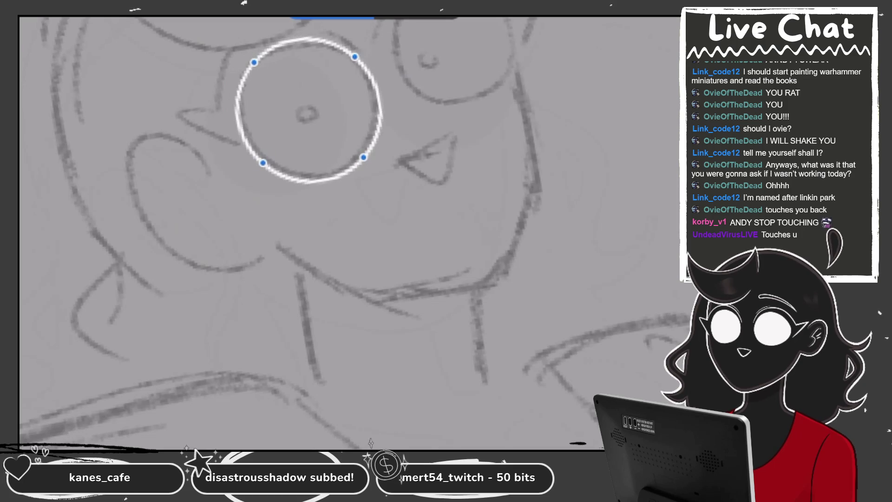
left_click_drag(529, 88, 539, 70)
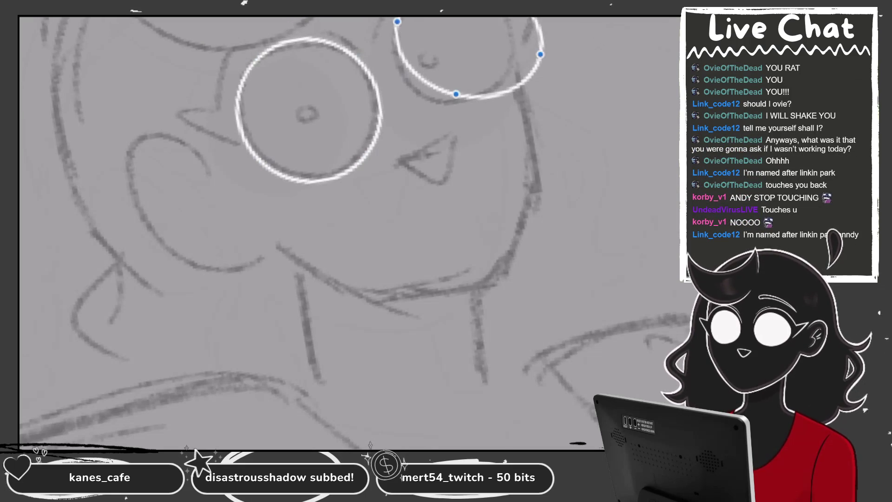
left_click_drag(456, 92, 438, 112)
scroll(334, 194, "up", 1)
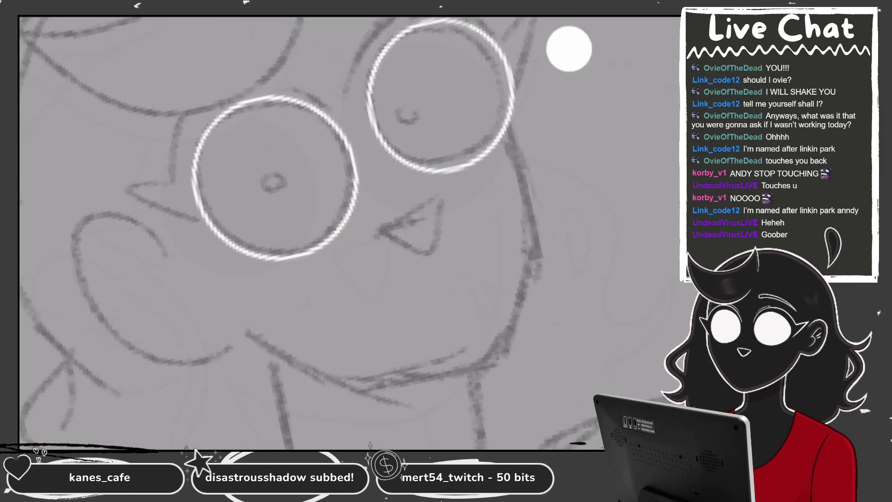
left_click_drag(650, 23, 442, 93)
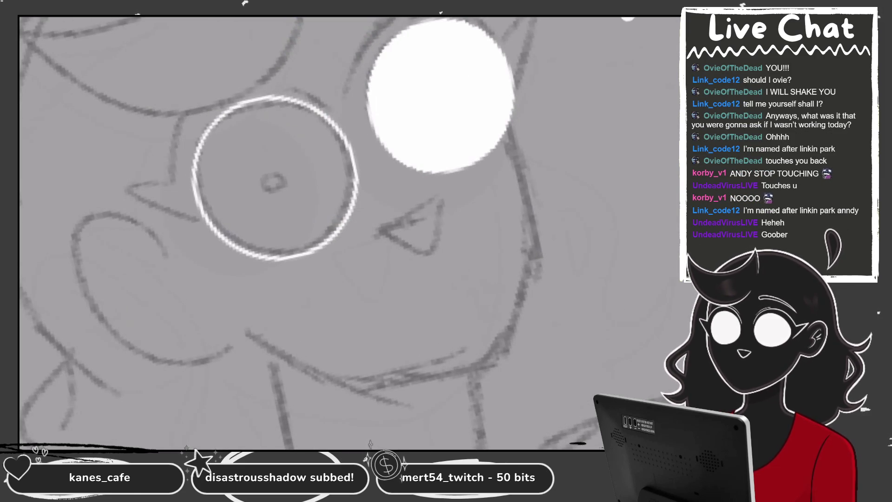
- Fill the left eye circle solid white and add a white arc over its top
left_click(309, 189)
scroll(349, 232, "up", 2)
left_click_drag(469, 134, 276, 216)
key("ctrl+z")
left_click_drag(479, 130, 243, 230)
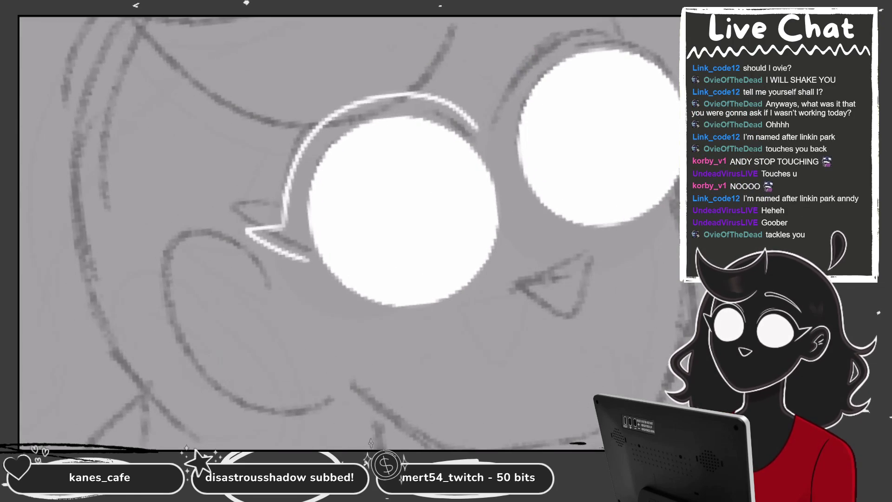
- Add a white zigzag spike along the left eye's left edge, redrawing until it fits
scroll(243, 230, "down", 2)
left_click_drag(290, 167, 352, 180)
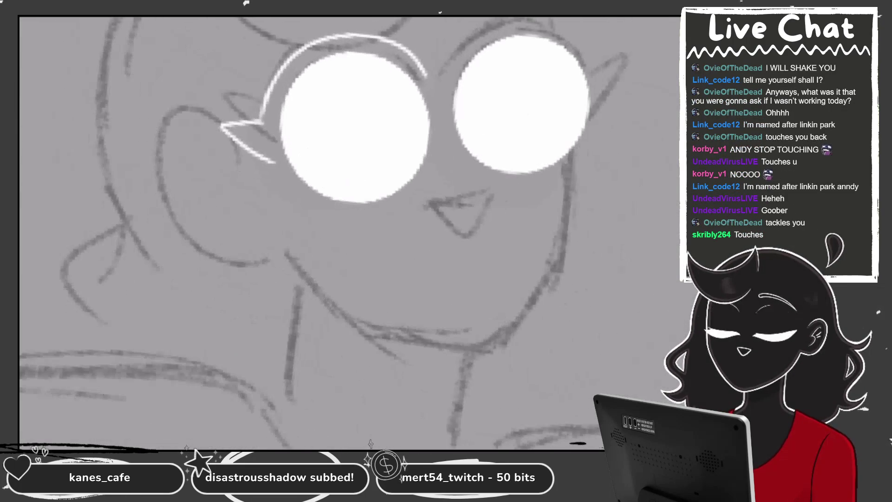
left_click_drag(258, 114, 271, 172)
scroll(325, 209, "up", 2)
key("ctrl+z")
left_click_drag(192, 160, 221, 211)
key("ctrl+z")
left_click_drag(195, 160, 211, 216)
- Try several white arcs over the right eye, undoing each attempt
scroll(325, 209, "up", 1)
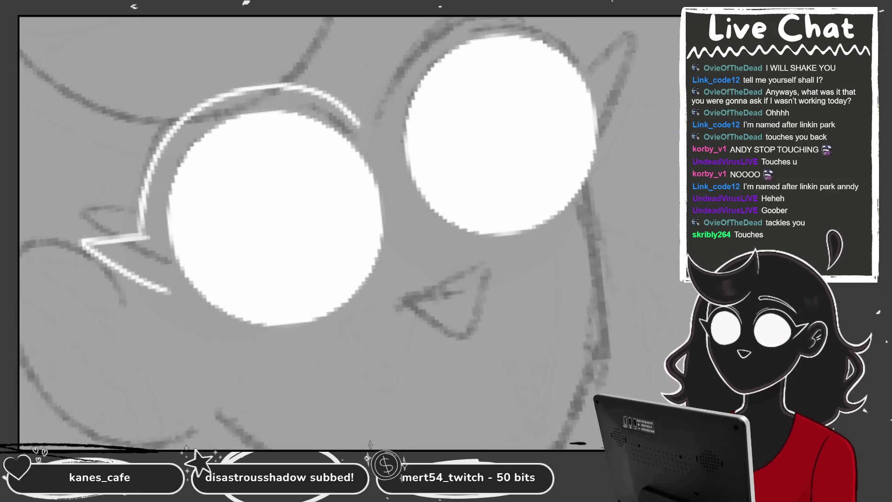
scroll(325, 209, "down", 1)
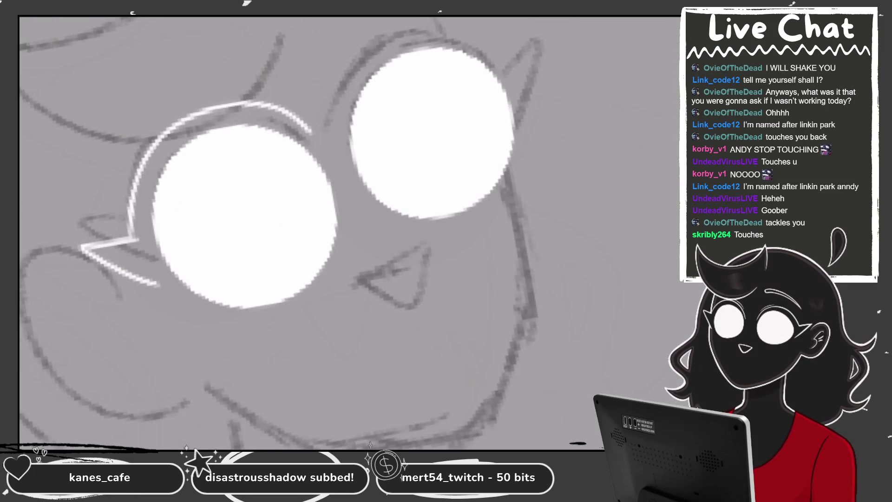
left_click_drag(342, 118, 494, 43)
key("ctrl+z")
left_click_drag(340, 120, 494, 42)
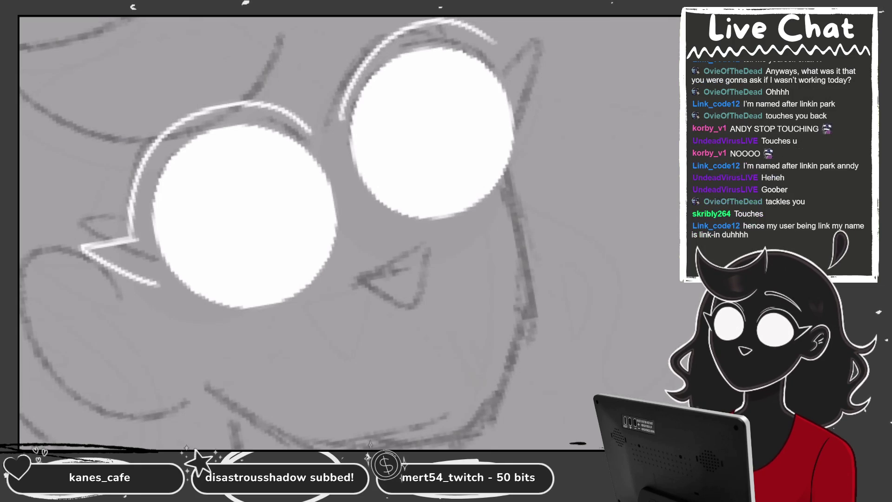
key("ctrl+z")
left_click_drag(339, 119, 478, 41)
key("ctrl+z")
left_click_drag(343, 129, 506, 65)
key("ctrl+z")
left_click_drag(344, 112, 502, 58)
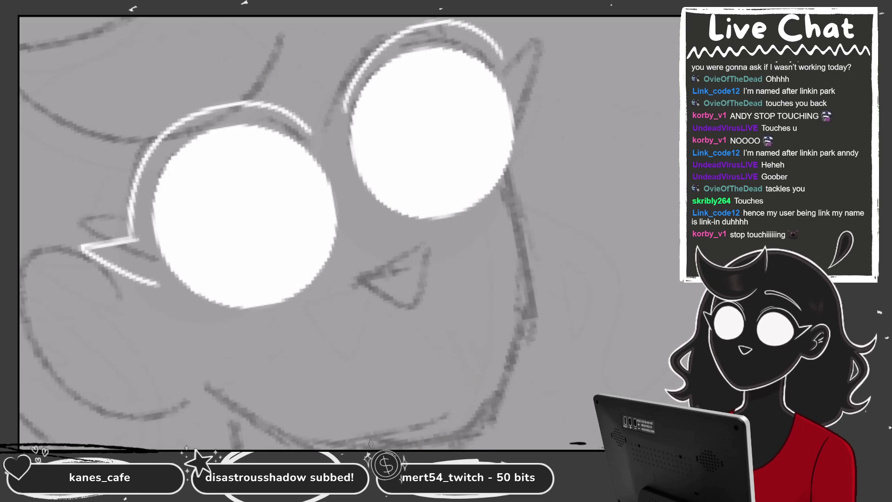
scroll(279, 200, "up", 1)
key("ctrl+z")
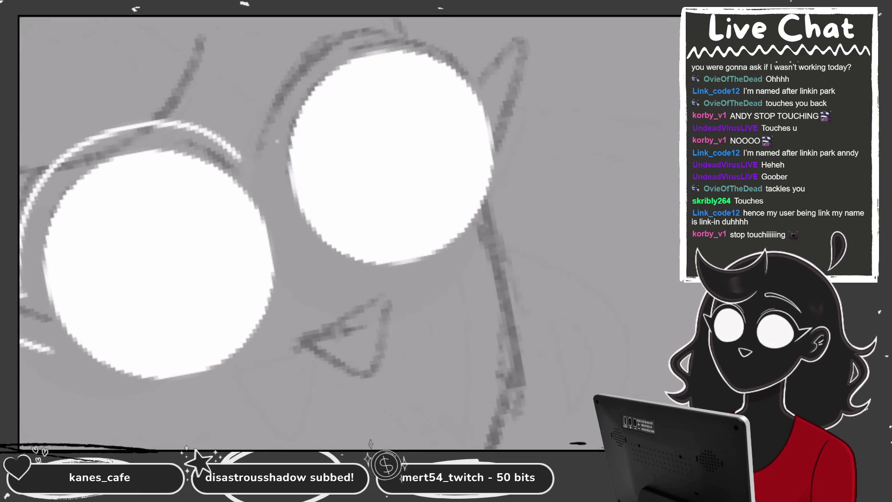
- Paint white rim strokes: an arc over the right lens, a spiked arc around the left lens
left_click_drag(278, 125, 478, 55)
scroll(279, 209, "down", 1)
left_click_drag(265, 139, 116, 302)
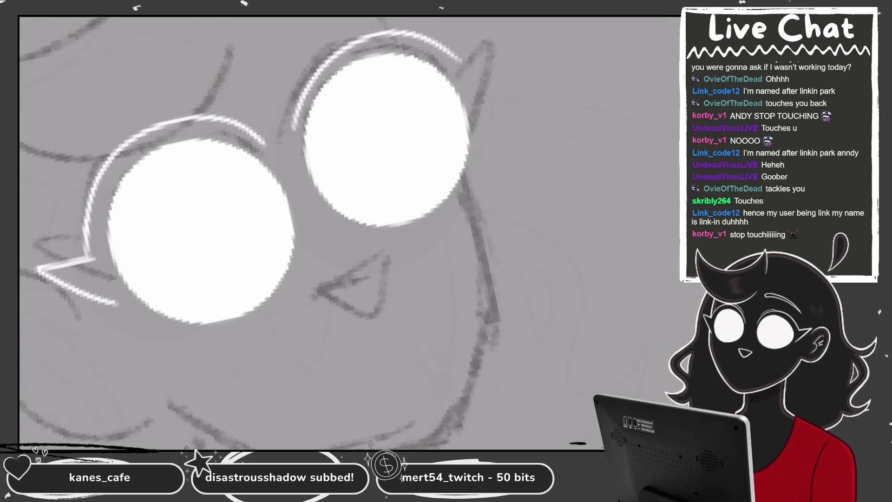
scroll(325, 209, "up", 1)
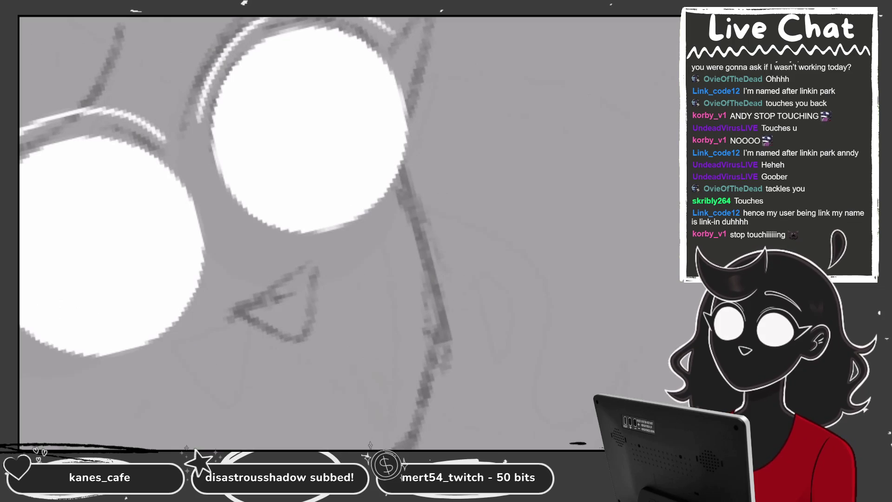
mouse_move(411, 46)
left_mouse_down()
mouse_move(451, 19)
mouse_move(423, 119)
left_mouse_up()
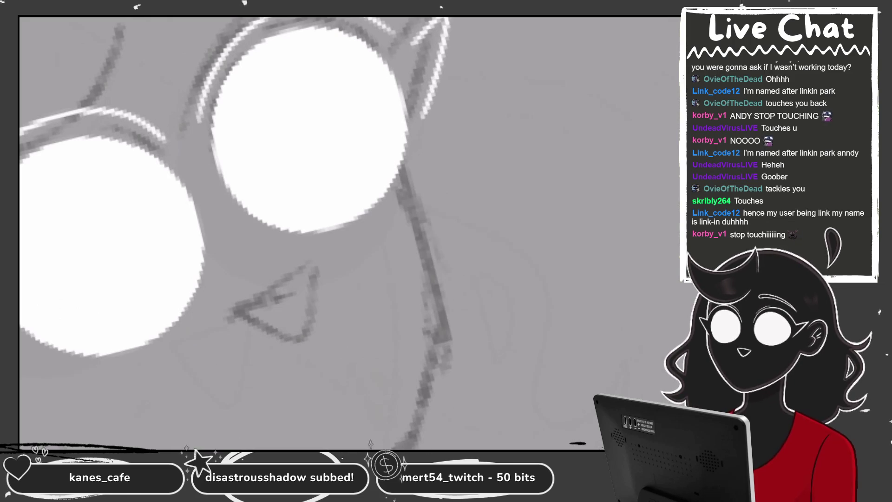
scroll(279, 209, "down", 1)
scroll(278, 209, "up", 1)
scroll(348, 233, "up", 2)
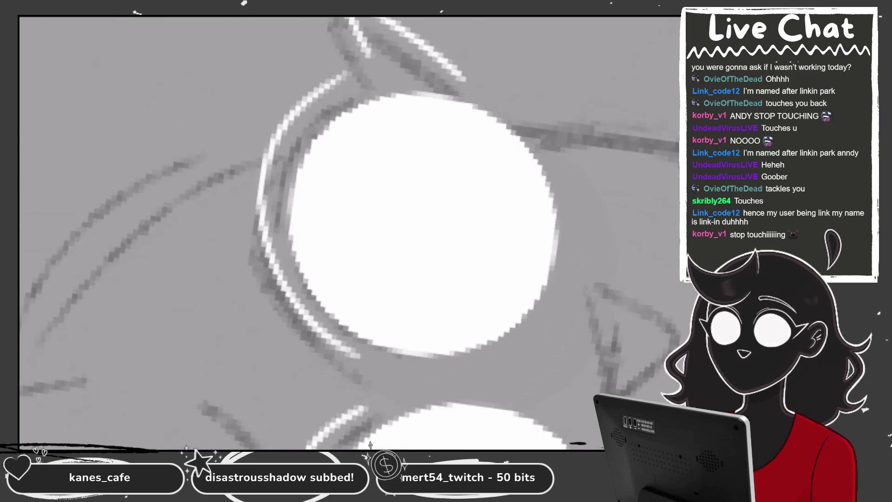
mouse_move(365, 58)
left_mouse_down()
mouse_move(274, 149)
mouse_move(346, 67)
mouse_move(376, 52)
left_mouse_up()
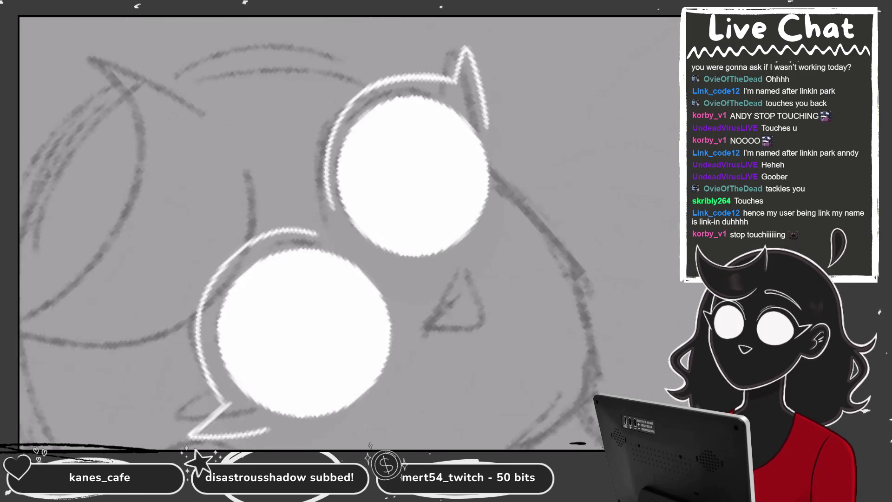
scroll(348, 233, "down", 3)
scroll(325, 209, "down", 2)
scroll(325, 209, "up", 2)
scroll(325, 209, "up", 1)
scroll(343, 223, "up", 1)
- Trim the left lens white along its bottom and right edges with grey strokes
mouse_move(276, 162)
left_mouse_down()
mouse_move(371, 179)
mouse_move(409, 149)
left_mouse_up()
key("ctrl+z")
mouse_move(297, 186)
left_mouse_down()
mouse_move(390, 197)
mouse_move(409, 148)
left_mouse_up()
key("ctrl+z")
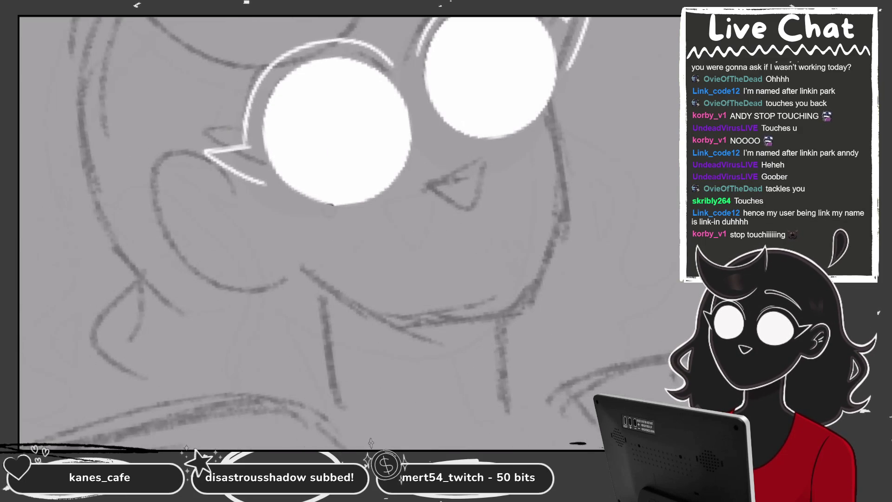
left_click_drag(309, 201, 395, 184)
left_click_drag(353, 209, 408, 114)
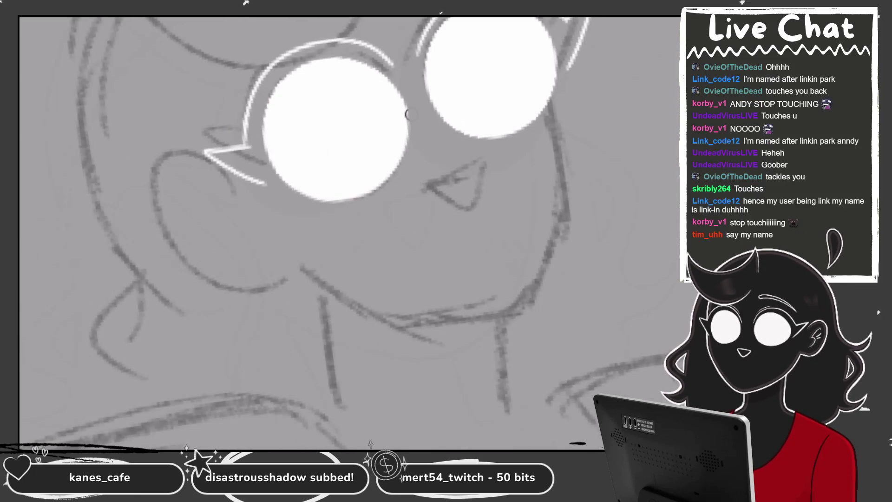
left_click_drag(404, 165, 407, 104)
left_click_drag(328, 201, 394, 172)
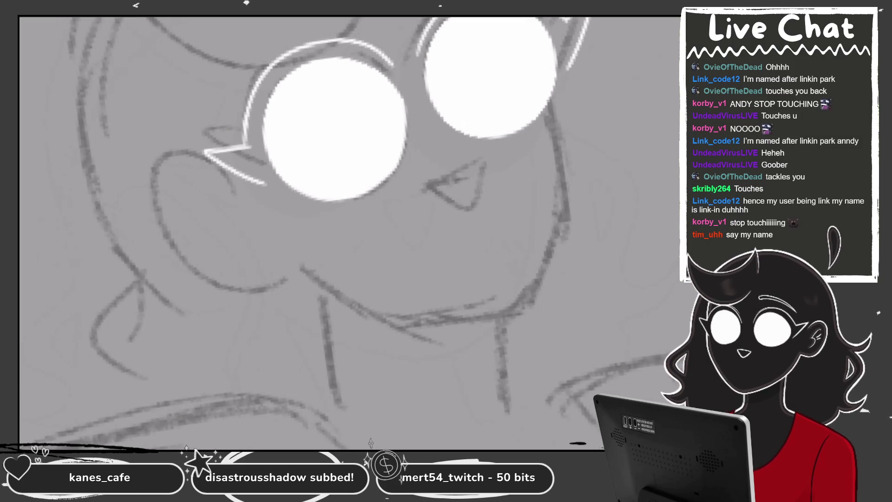
scroll(348, 232, "down", 3)
scroll(348, 232, "up", 5)
left_click_drag(349, 214, 396, 158)
scroll(349, 232, "down", 3)
scroll(348, 232, "down", 3)
scroll(349, 232, "up", 6)
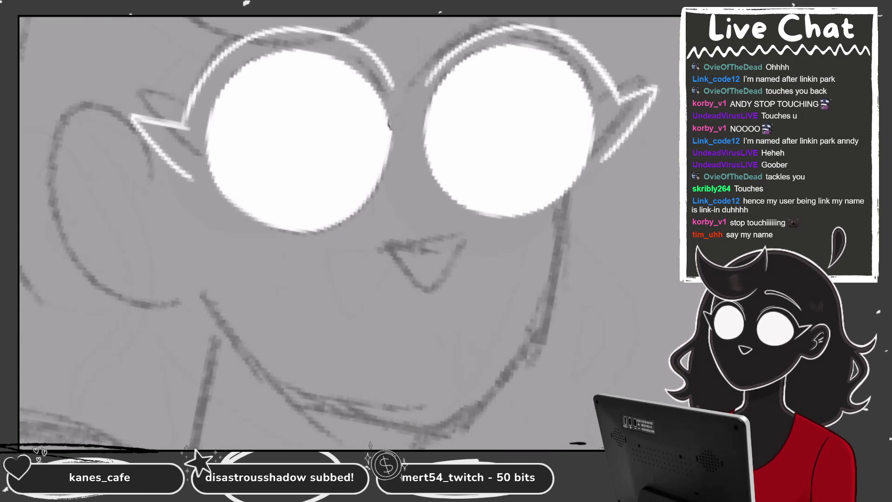
scroll(348, 232, "down", 2)
scroll(348, 232, "down", 1)
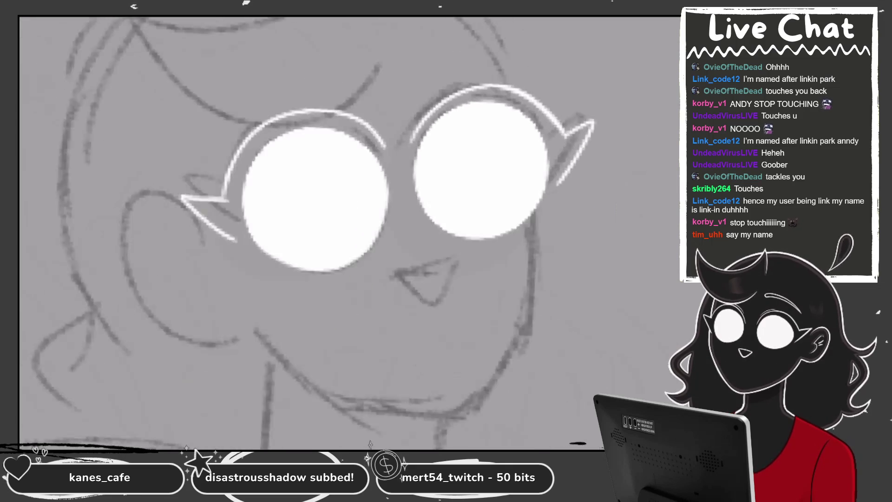
scroll(348, 232, "down", 1)
scroll(348, 232, "down", 1)
scroll(469, 144, "up", 1)
scroll(469, 144, "up", 2)
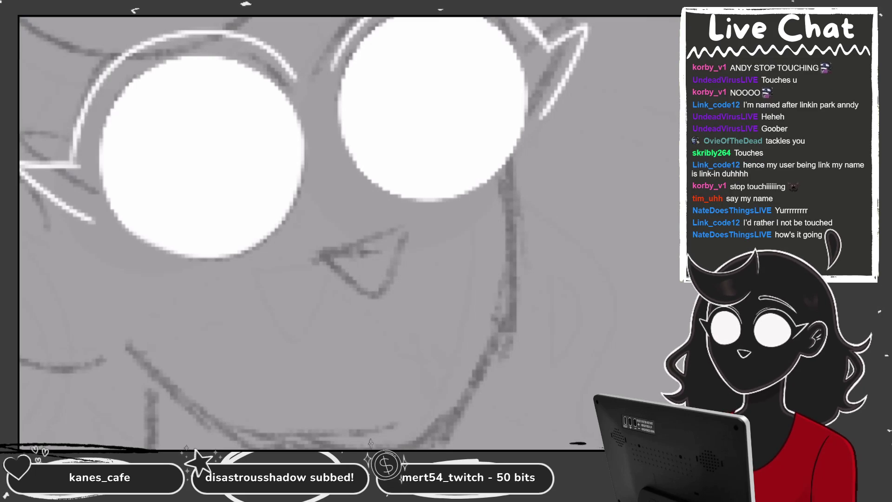
scroll(320, 233, "up", 3)
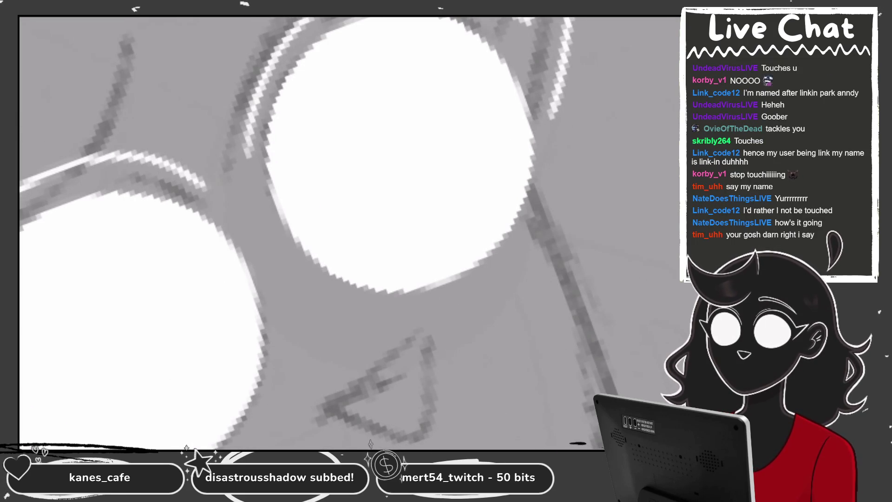
- Shade the right lens's upper-left inner edge and its right edge darker
left_click_drag(372, 18, 274, 241)
left_click_drag(293, 163, 539, 70)
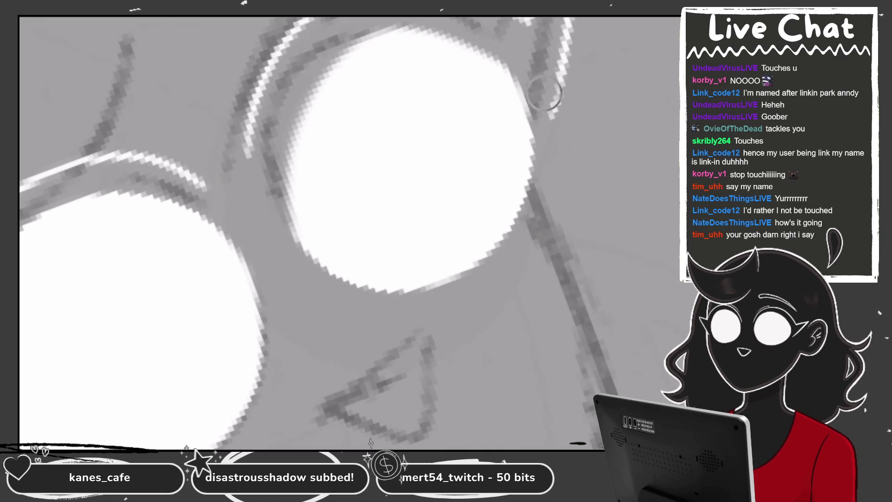
key("ctrl+z")
left_click_drag(460, 26, 528, 193)
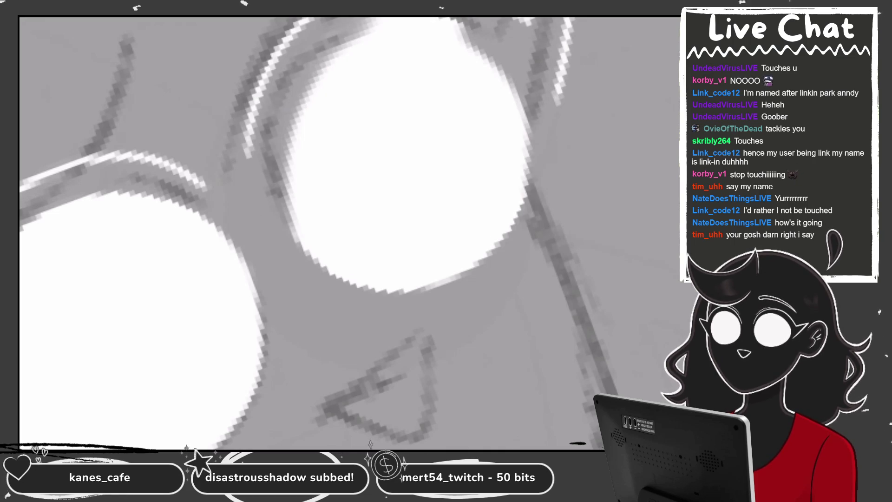
- Widen and brighten the right lens white at its upper left and top edge
left_click_drag(372, 23, 291, 179)
left_click_drag(381, 21, 293, 216)
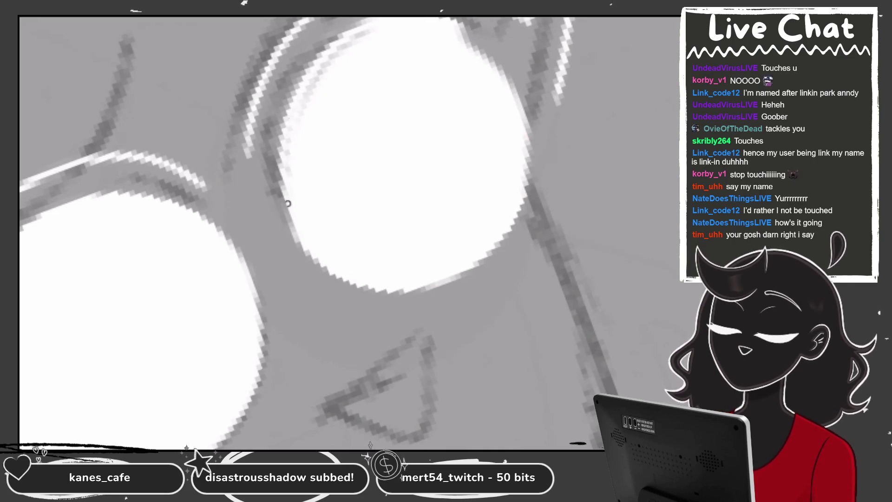
left_click_drag(355, 37, 298, 198)
left_click_drag(376, 32, 288, 213)
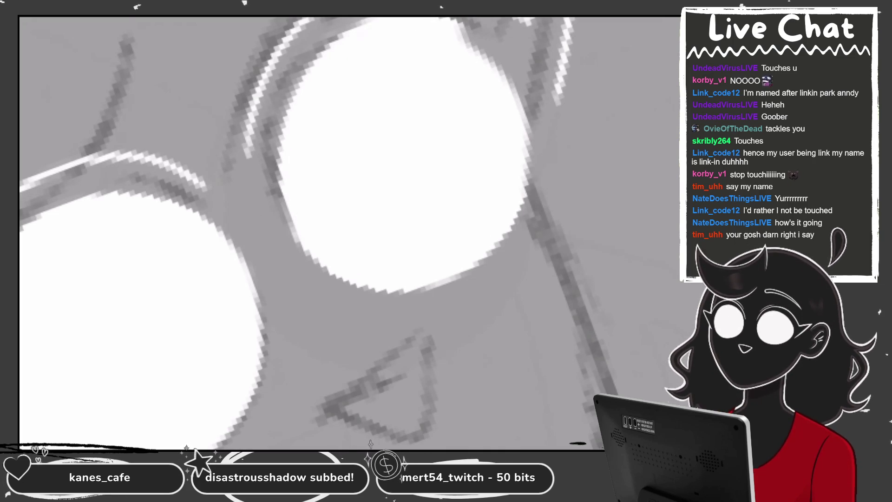
mouse_move(279, 123)
left_mouse_down()
mouse_move(311, 64)
mouse_move(278, 140)
mouse_move(279, 204)
left_mouse_up()
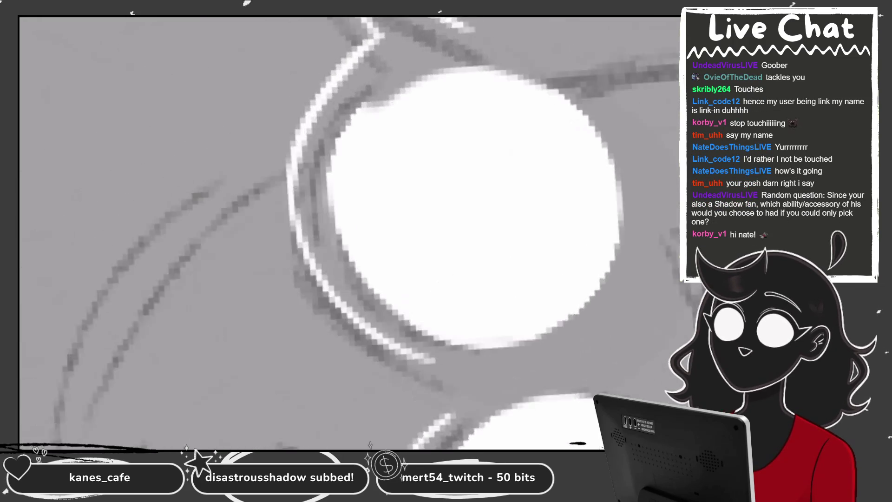
scroll(327, 145, "up", 3)
left_click_drag(399, 28, 325, 148)
mouse_move(320, 185)
left_mouse_down()
mouse_move(388, 28)
mouse_move(413, 19)
left_mouse_up()
left_click_drag(346, 77, 392, 19)
scroll(353, 232, "down", 5)
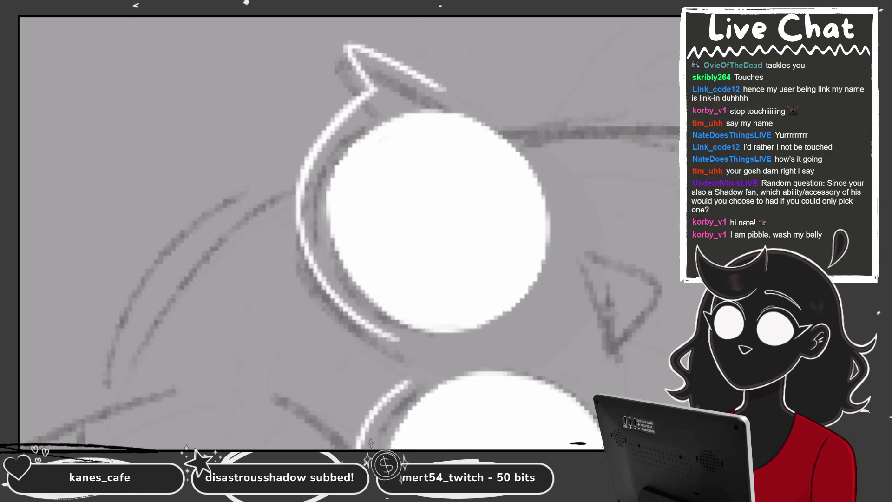
- Outline the triangular nose in white, redrawing it with the right side raised
scroll(348, 232, "down", 3)
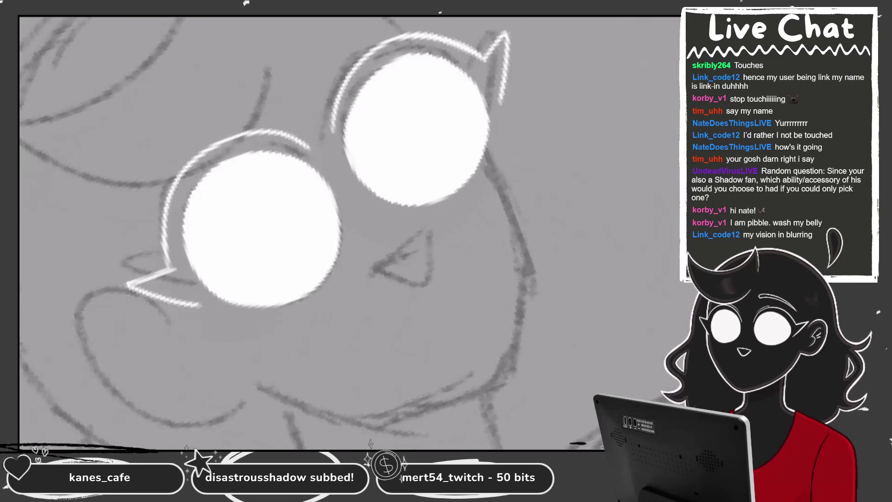
scroll(279, 232, "up", 3)
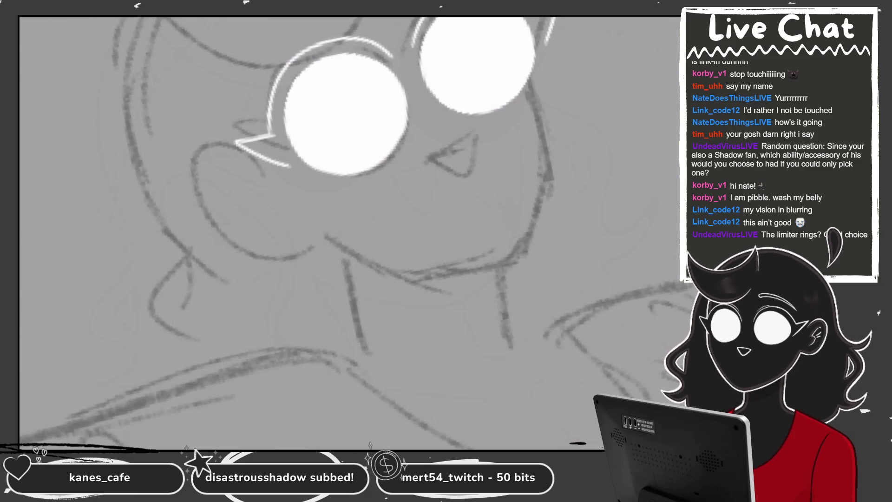
mouse_move(331, 136)
left_mouse_down()
mouse_move(389, 115)
mouse_move(392, 127)
left_mouse_up()
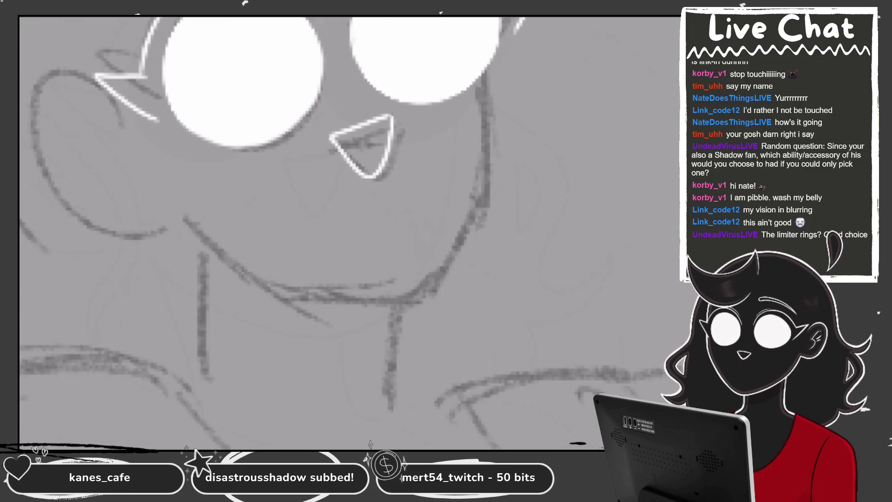
key("ctrl+z")
left_click_drag(331, 136, 395, 114)
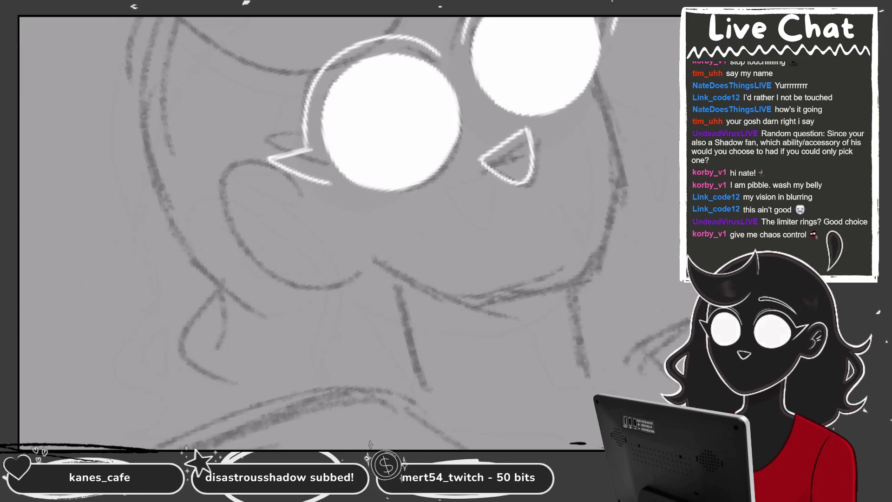
left_click_drag(286, 176, 351, 256)
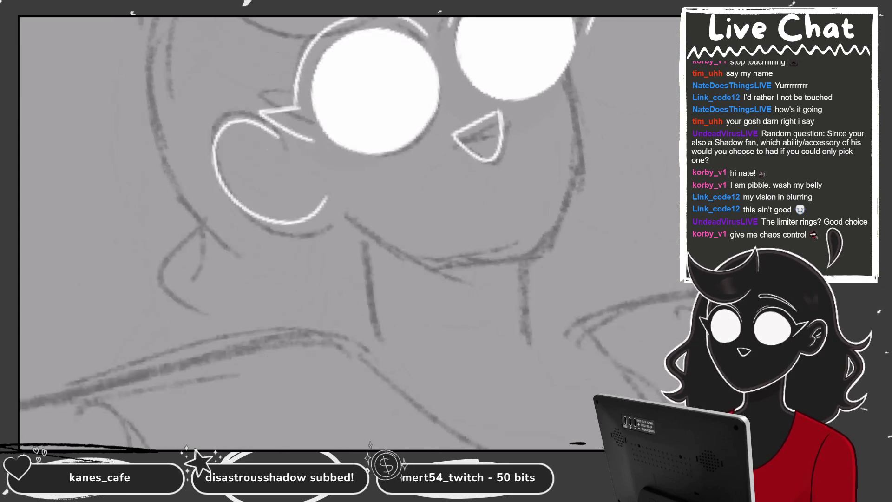
key("ctrl+z")
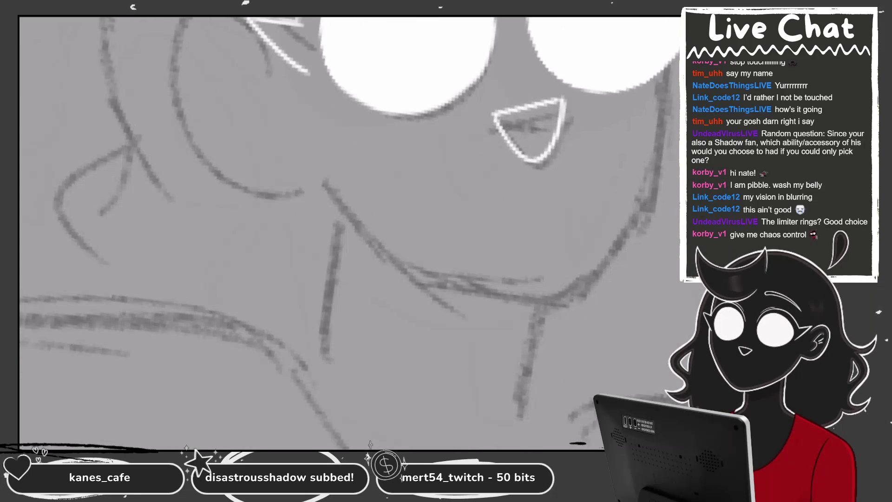
left_click_drag(235, 25, 300, 162)
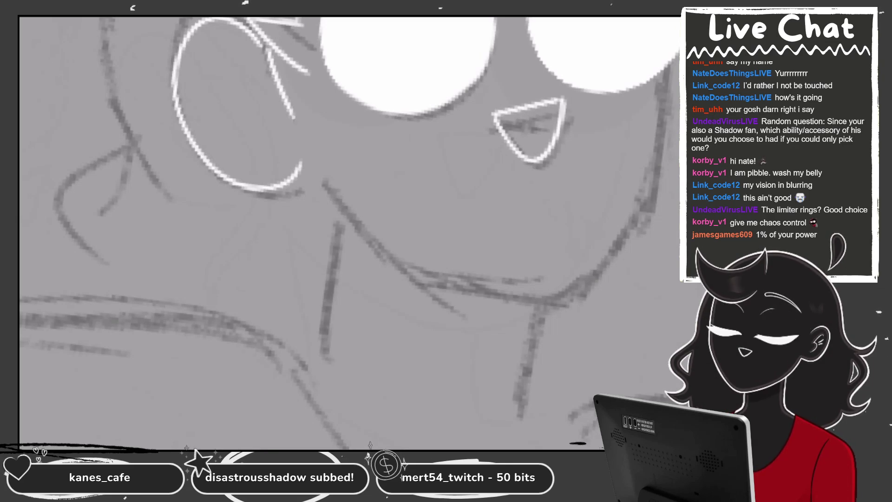
left_click_drag(267, 49, 285, 325)
key("ctrl+z")
left_click_drag(266, 49, 295, 174)
left_click_drag(316, 79, 286, 249)
scroll(286, 248, "down", 5)
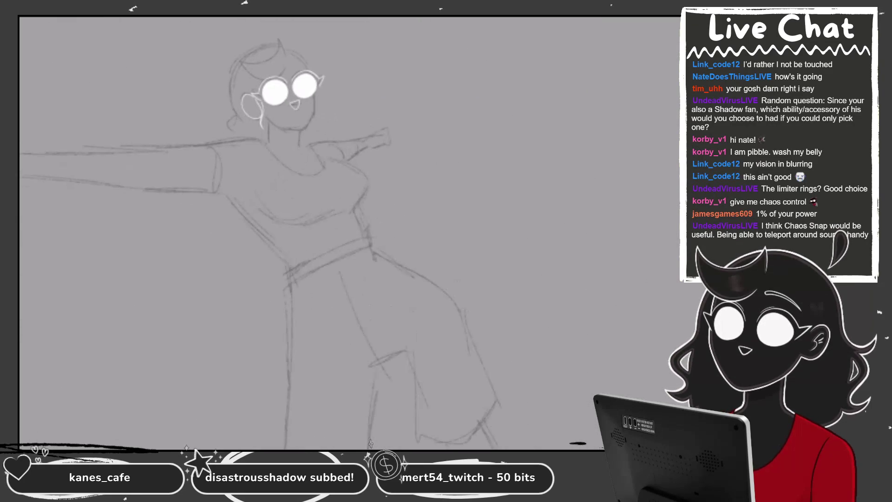
scroll(329, 94, "up", 5)
mouse_move(230, 156)
left_mouse_down()
mouse_move(295, 209)
mouse_move(449, 218)
left_mouse_up()
key("ctrl+z")
left_click_drag(280, 195, 403, 232)
key("ctrl+z")
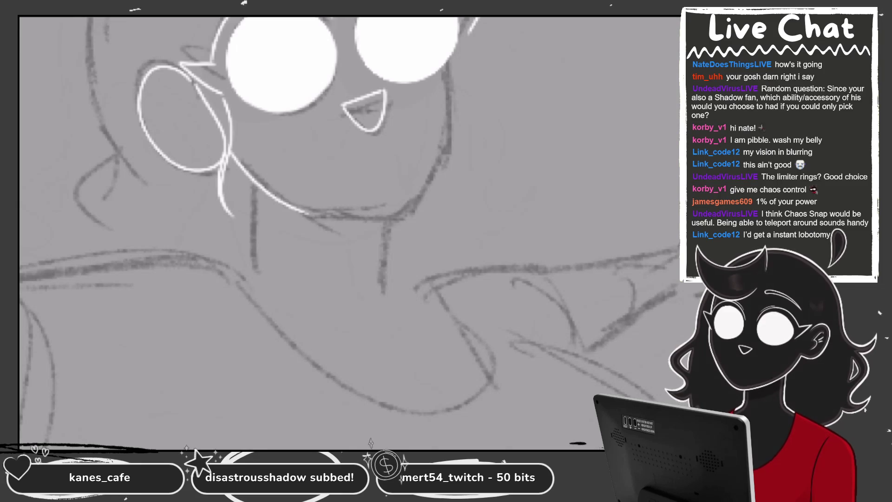
mouse_move(290, 208)
left_mouse_down()
mouse_move(397, 225)
mouse_move(432, 157)
left_mouse_up()
key("ctrl+z")
left_click_drag(447, 63, 414, 212)
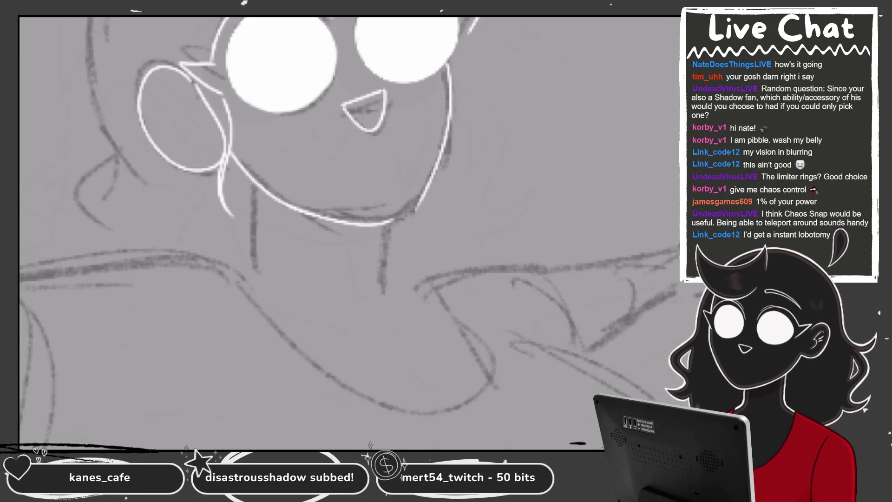
scroll(385, 140, "up", 2)
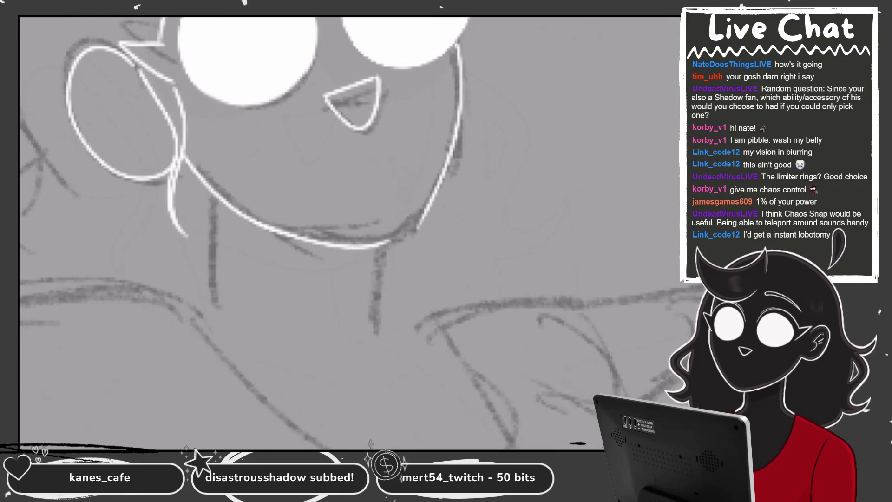
key("ctrl+z")
left_click_drag(459, 39, 391, 243)
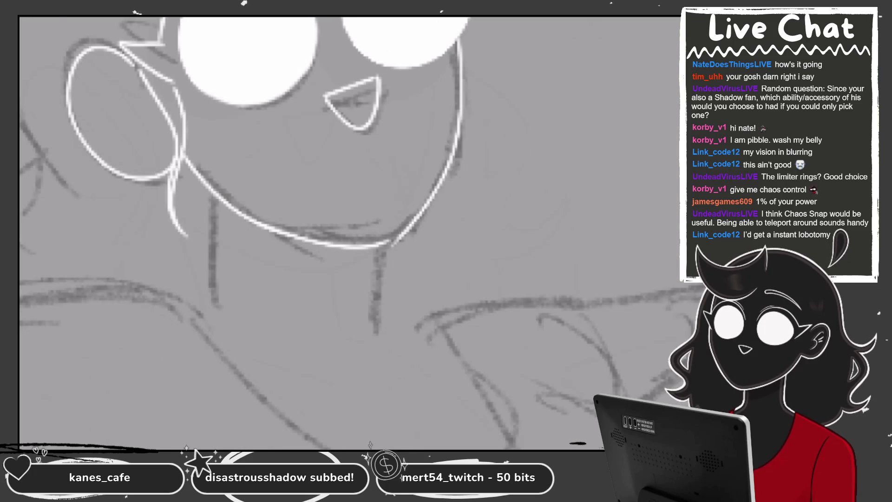
scroll(245, 186, "right", 2)
key("ctrl+z")
mouse_move(452, 21)
left_mouse_down()
mouse_move(353, 253)
mouse_move(436, 167)
left_mouse_up()
key("ctrl+z")
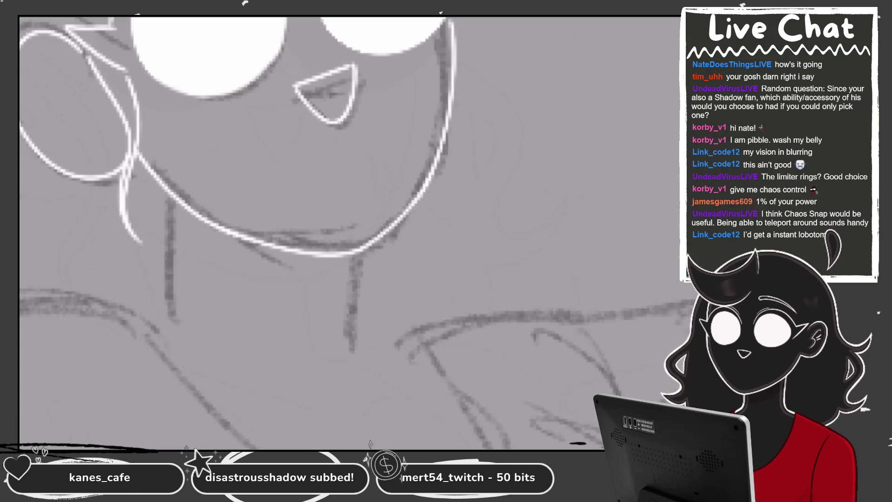
scroll(348, 233, "down", 2)
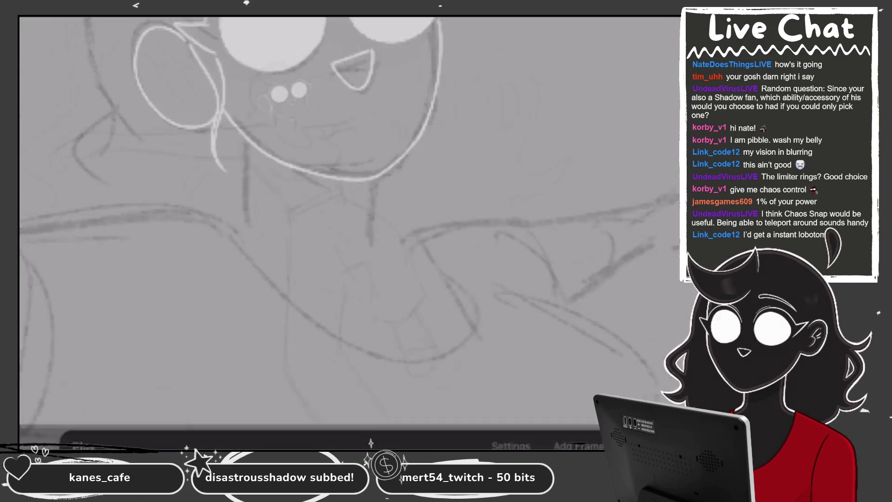
- From the Gallery, open the Vtuber Model stack and its Additional Face Toggle artwork
scroll(348, 232, "down", 10)
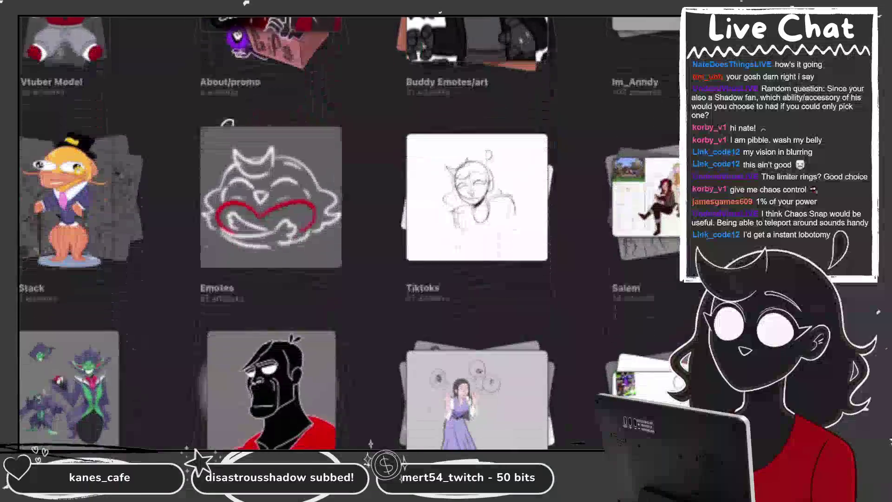
scroll(348, 232, "up", 10)
scroll(351, 232, "down", 10)
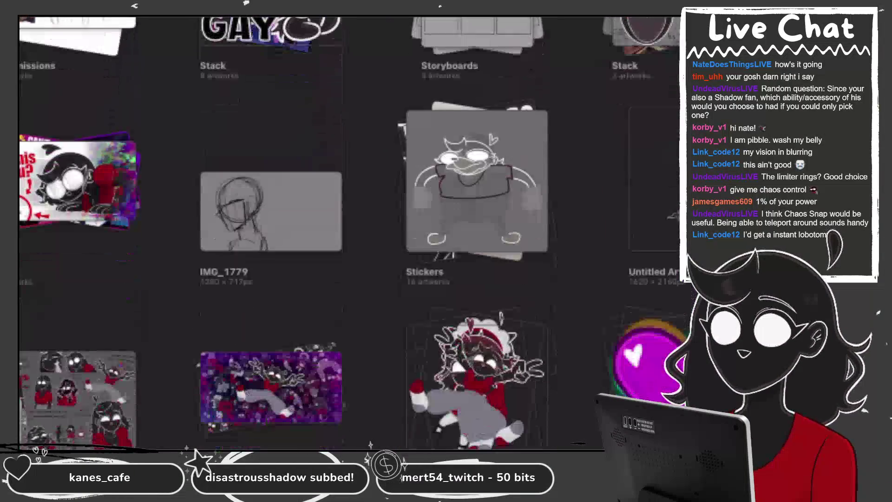
scroll(350, 233, "down", 5)
scroll(351, 232, "up", 10)
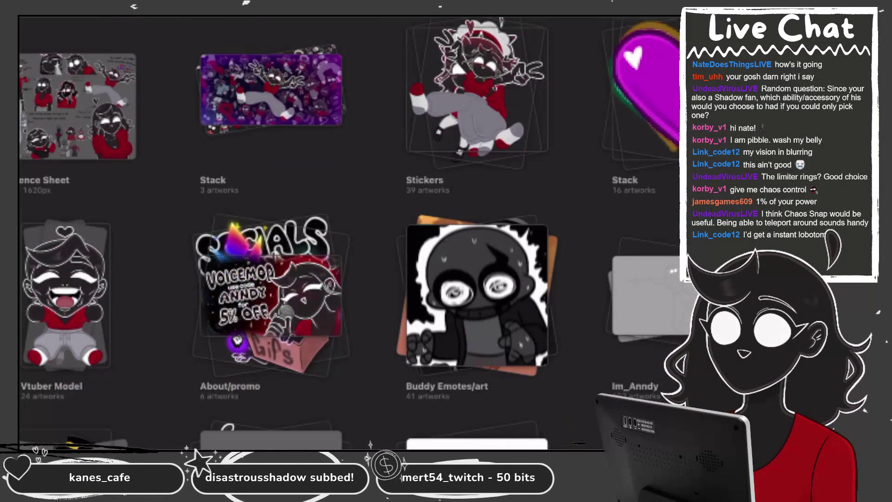
left_click(65, 295)
scroll(351, 232, "down", 10)
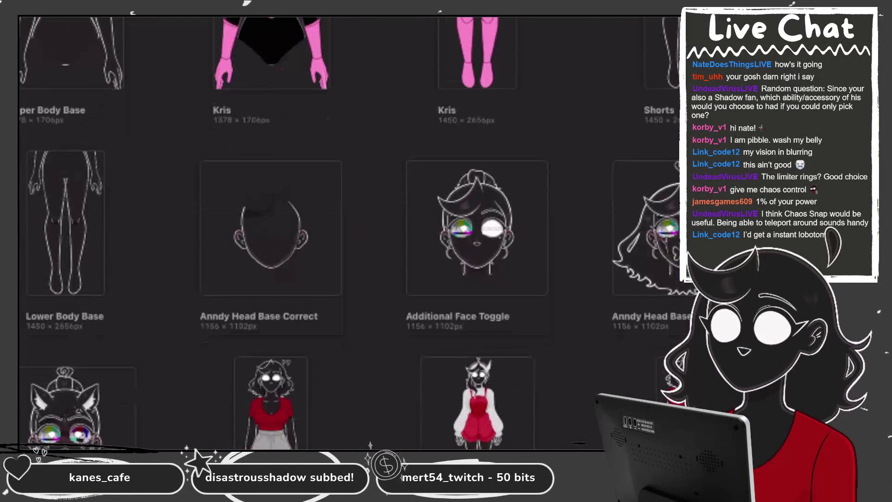
left_click(476, 232)
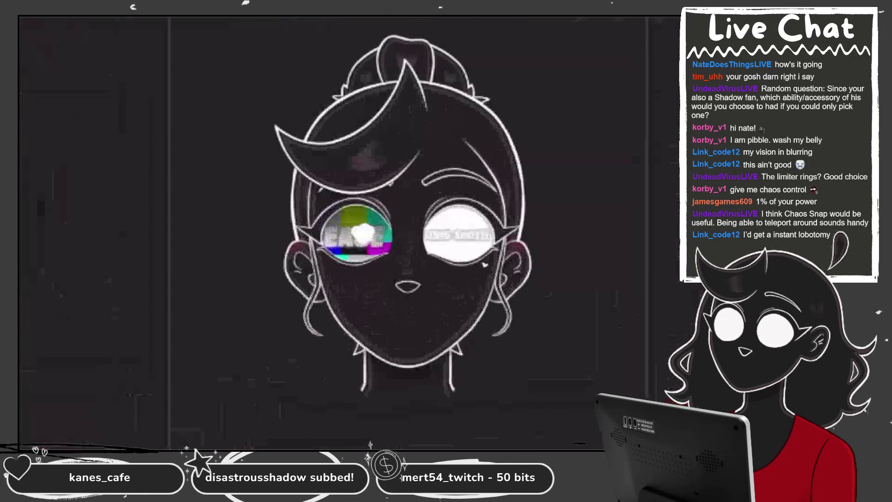
scroll(590, 233, "down", 5)
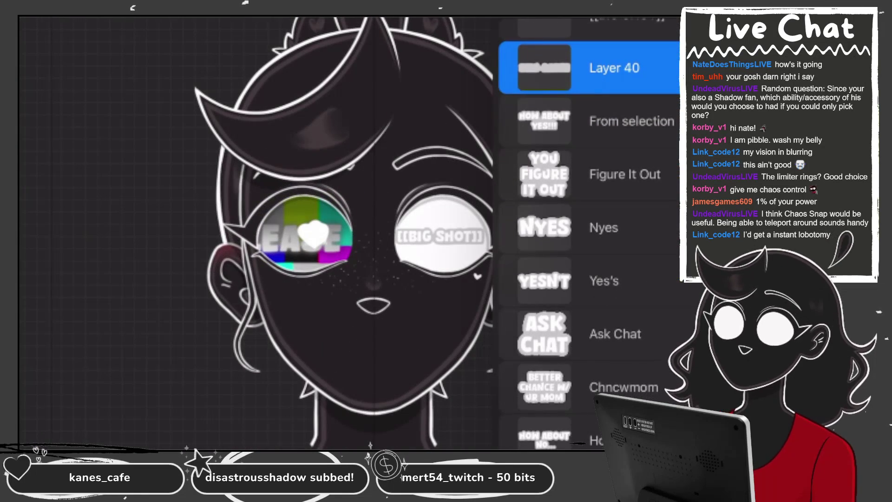
- Delete then restore the From selection and Figure It Out layers; combine [[BiG SHOT]] into Layer 40
scroll(590, 185, "up", 3)
left_click_drag(626, 229, 557, 229)
left_click(659, 229)
left_click_drag(627, 233, 557, 234)
left_click(659, 234)
mouse_move(627, 235)
left_mouse_down()
mouse_move(557, 235)
mouse_move(627, 235)
left_mouse_up()
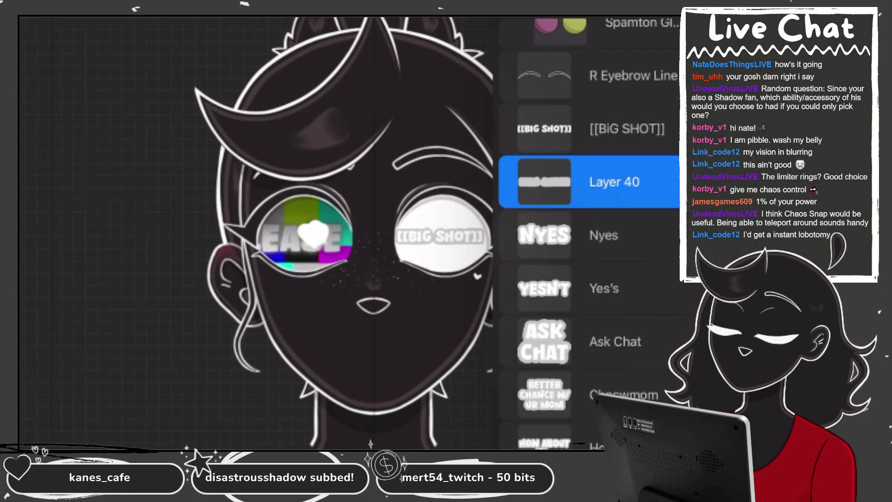
key("ctrl+z")
key("ctrl+z")
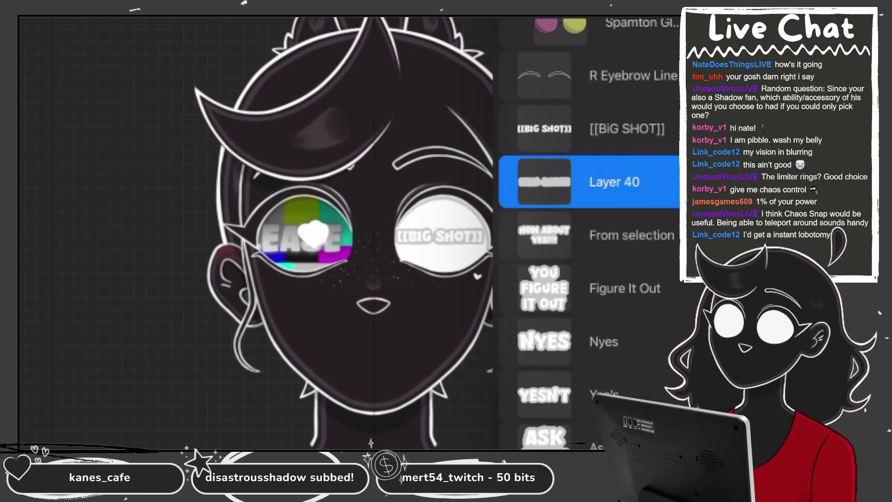
key("ctrl+z")
left_click(543, 129)
left_click(544, 128)
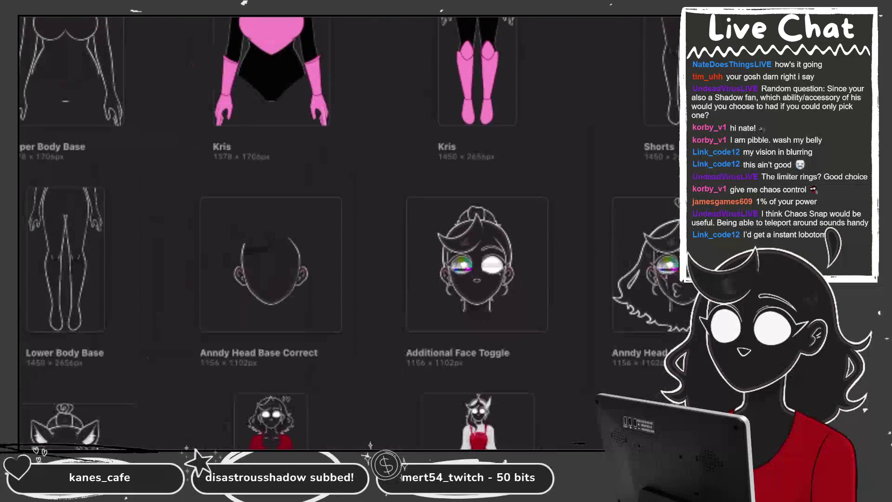
- Duplicate the Additional Face Toggle artwork in the Gallery and open the copy
left_click(411, 352)
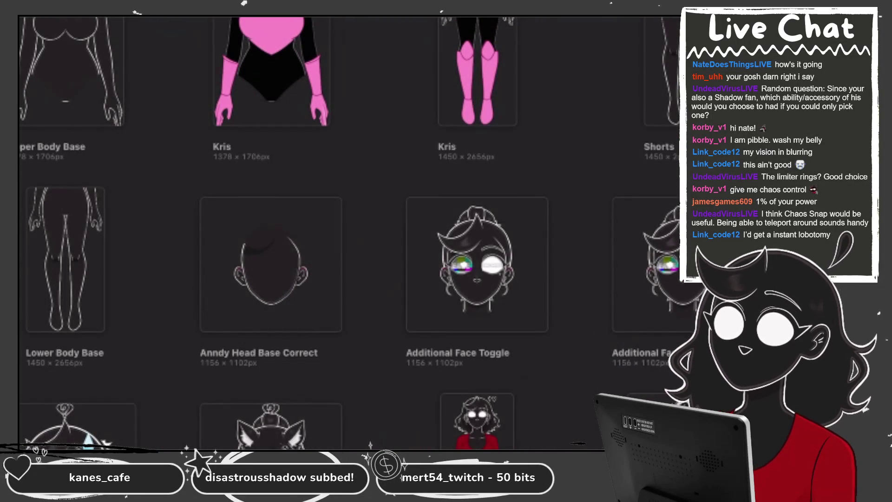
left_click(645, 264)
scroll(595, 371, "down", 5)
scroll(594, 372, "down", 2)
scroll(595, 372, "down", 2)
scroll(595, 372, "down", 2)
scroll(595, 372, "down", 2)
scroll(595, 371, "down", 2)
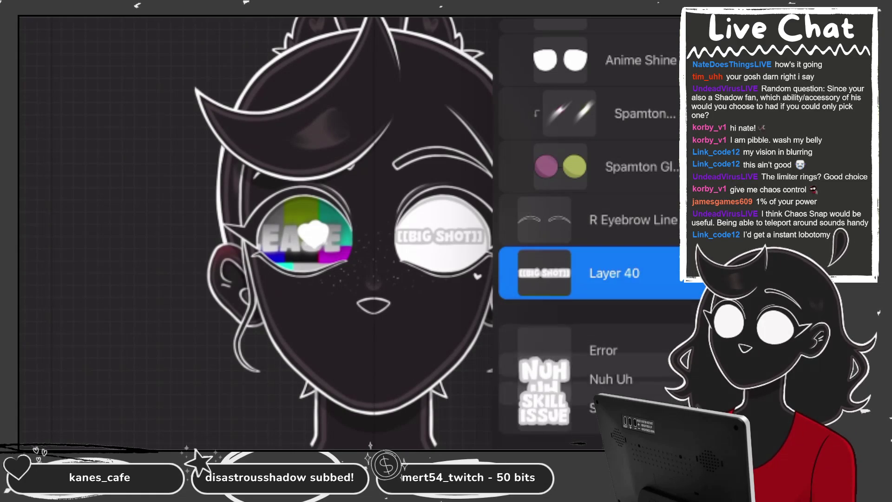
scroll(594, 371, "down", 1)
scroll(595, 371, "down", 2)
scroll(594, 372, "down", 2)
scroll(594, 371, "down", 2)
scroll(595, 372, "down", 1)
scroll(594, 372, "down", 2)
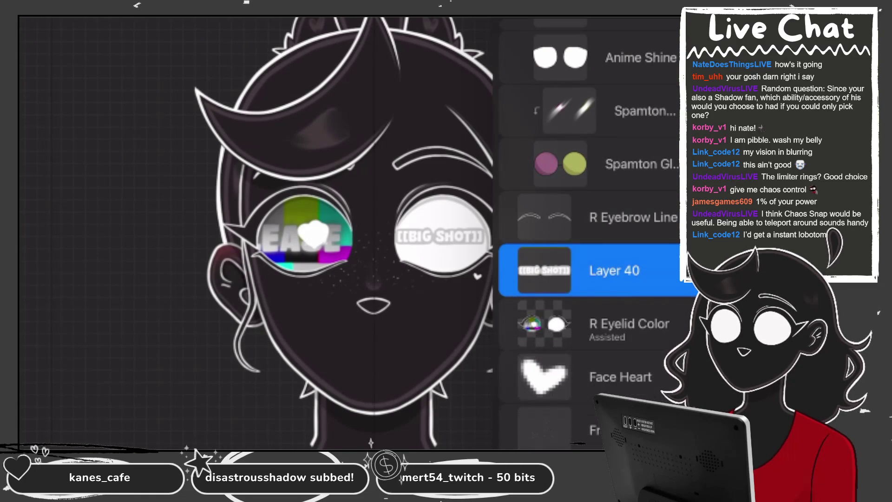
left_click(613, 270)
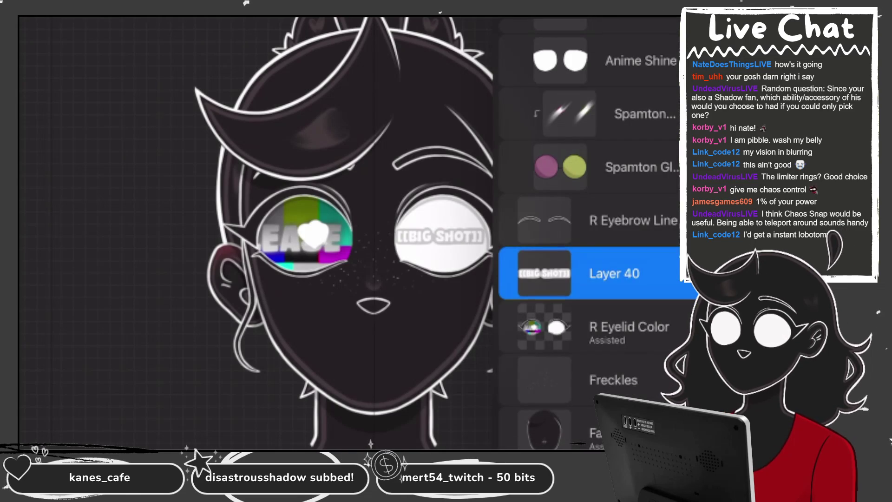
- On Layer 39, draw a mirrored yellow vertical line down across the eyes
scroll(590, 232, "up", 5)
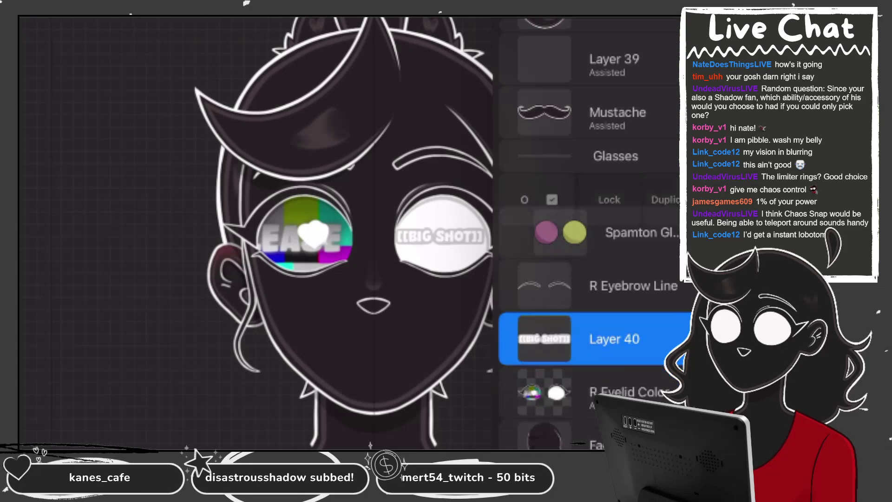
scroll(590, 232, "up", 2)
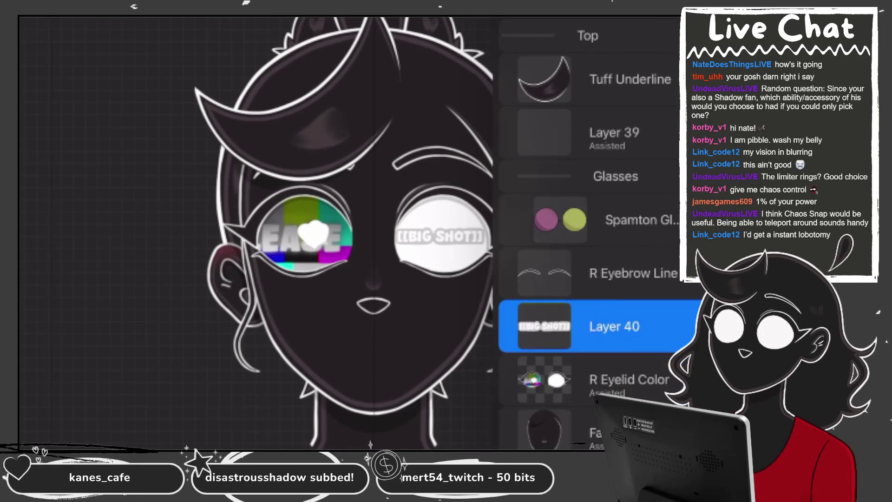
left_click(604, 132)
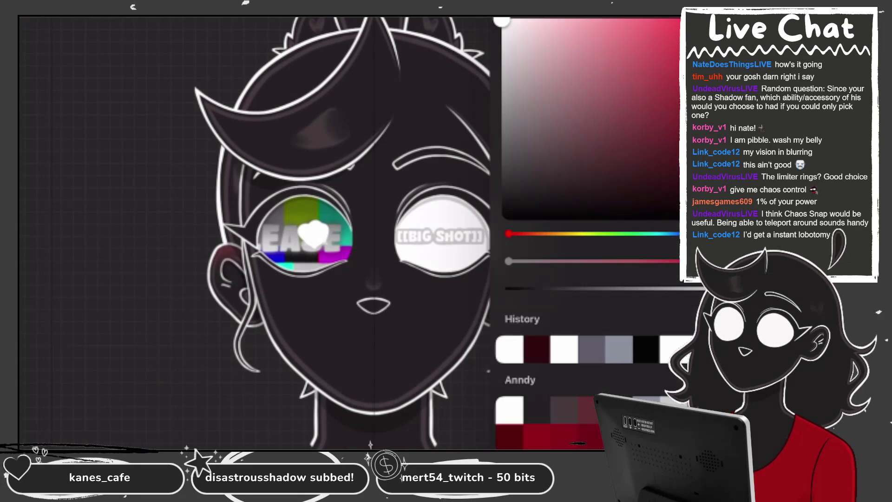
left_click_drag(509, 234, 584, 233)
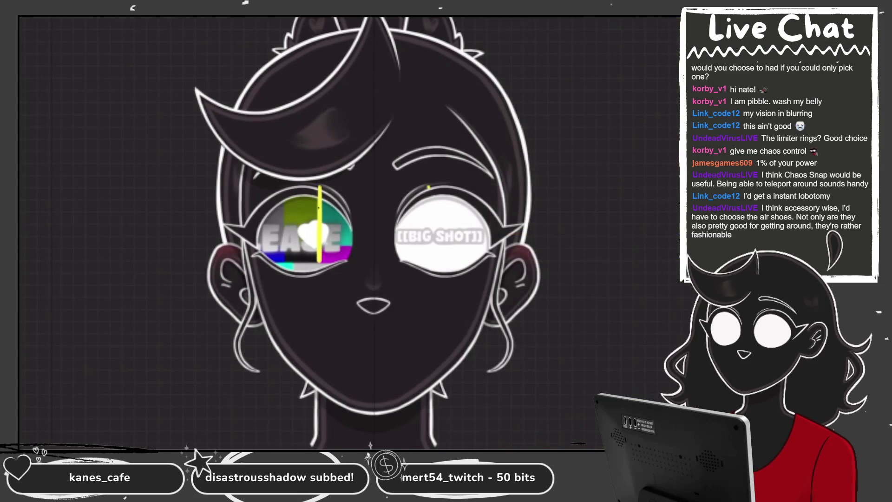
left_click_drag(428, 187, 429, 291)
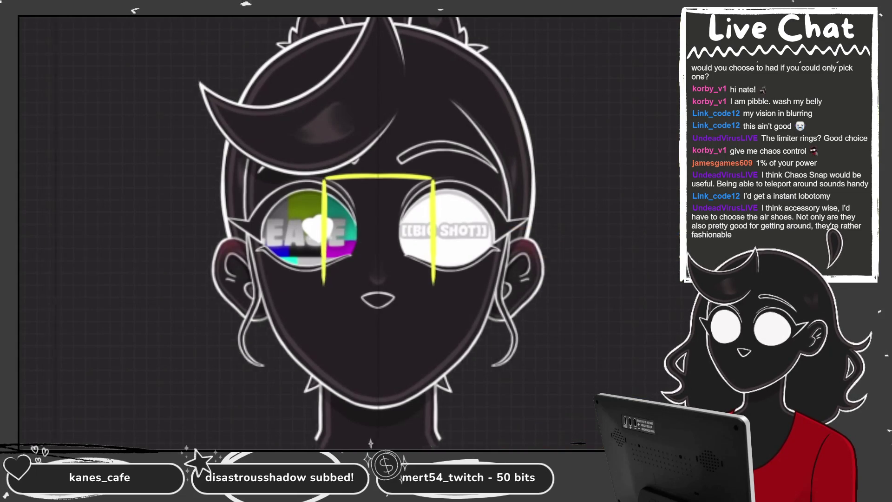
- Discard the trial yellow strokes and redraw the slice outline: top edge, mirrored sides, curved bottom
key("ctrl+z")
left_click_drag(382, 39, 298, 199)
key("ctrl+z")
left_click_drag(414, 89, 295, 204)
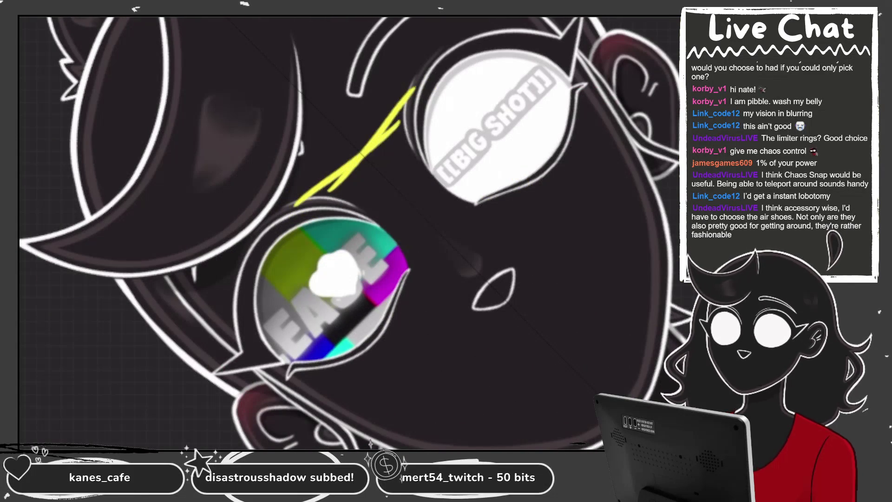
key("ctrl+0")
key("ctrl+z")
left_click_drag(338, 122, 463, 133)
scroll(348, 232, "up", 2)
mouse_move(308, 144)
left_mouse_down()
mouse_move(307, 279)
mouse_move(374, 317)
left_mouse_up()
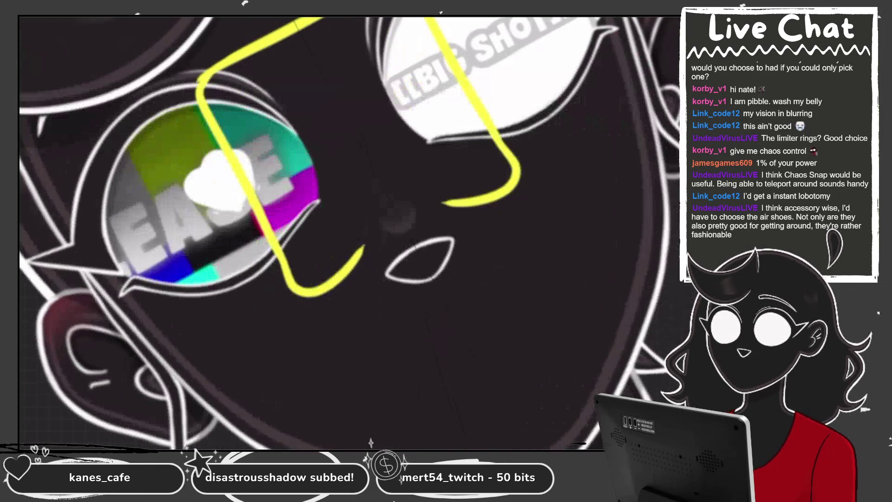
left_click_drag(325, 288, 446, 204)
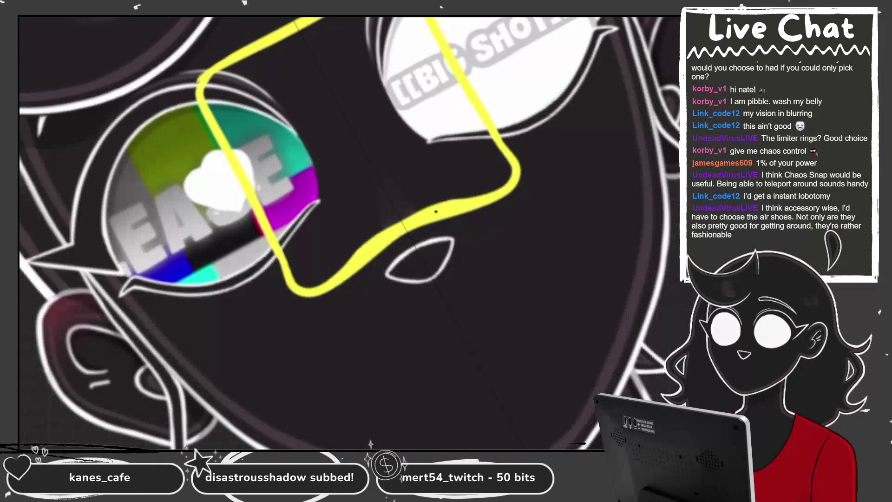
- Fill the outline with a slightly adjusted solid yellow and enable Alpha Lock on Layer 39
left_click_drag(581, 233, 575, 234)
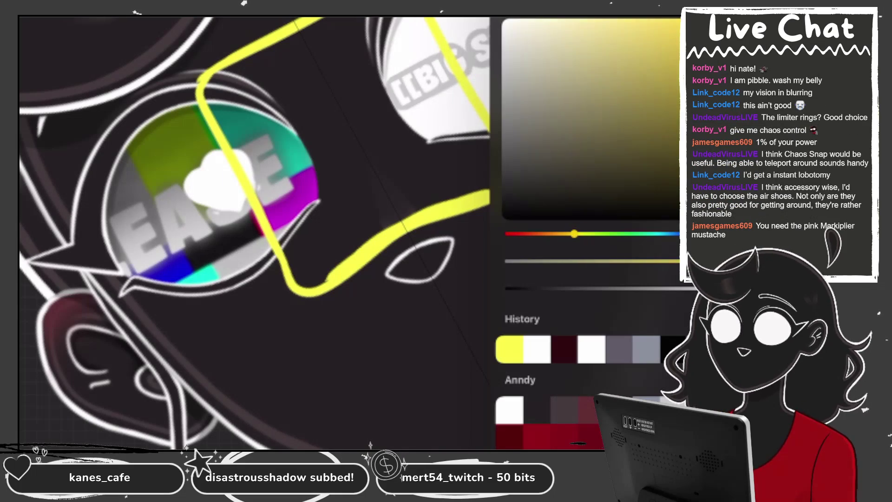
left_click_drag(673, 21, 352, 153)
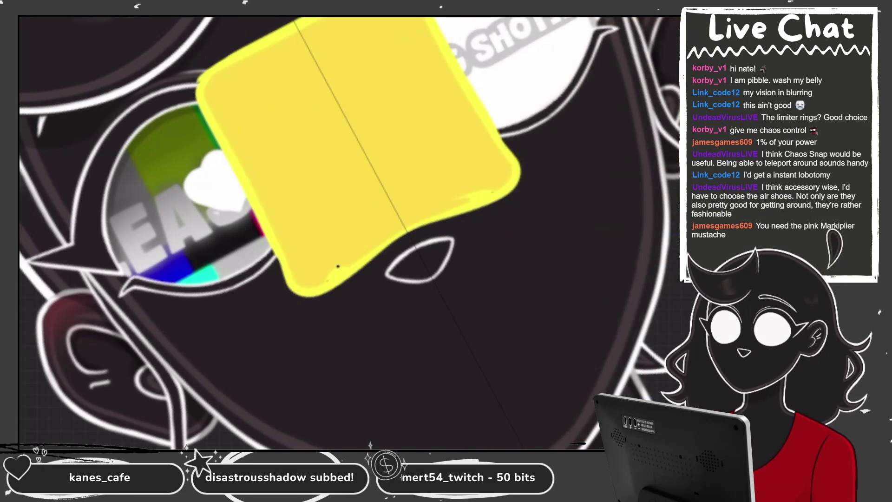
left_click(650, 19)
left_click(613, 133)
left_click(429, 132)
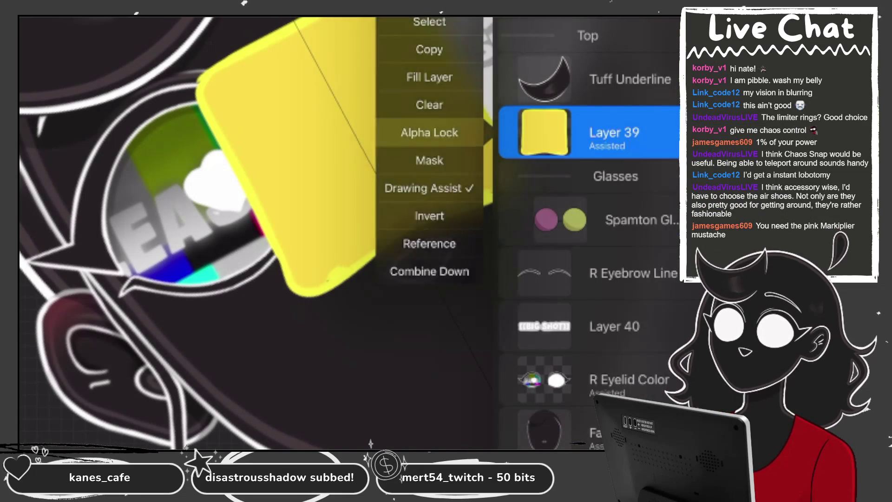
left_click(650, 19)
- Paint over the pale edges to smooth the yellow shape, then toggle Layer 39's Alpha Lock
mouse_move(199, 84)
left_mouse_down()
mouse_move(288, 274)
mouse_move(511, 195)
left_mouse_up()
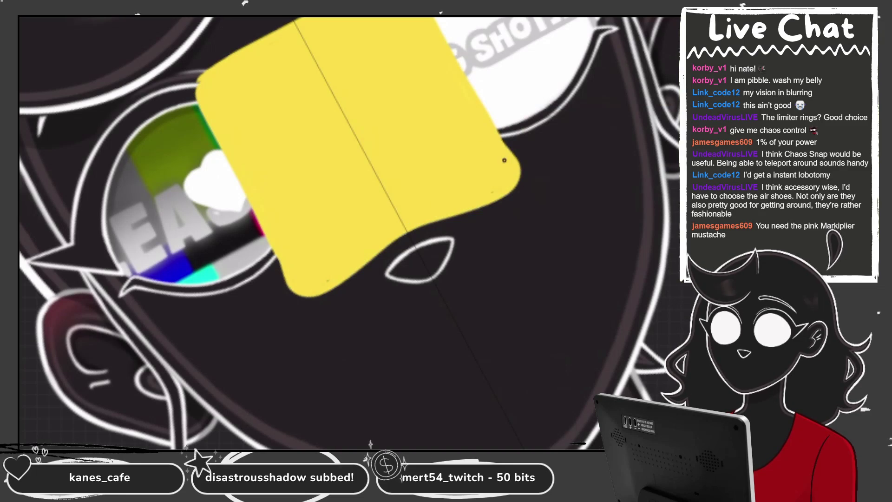
scroll(348, 232, "down", 5)
scroll(349, 232, "up", 5)
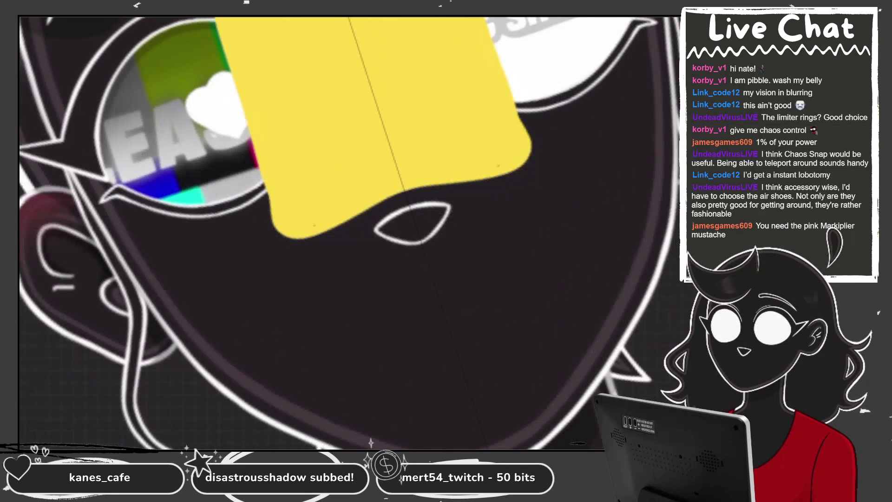
scroll(349, 232, "up", 2)
left_click(651, 19)
left_click(557, 130)
left_click(454, 187)
left_click(650, 18)
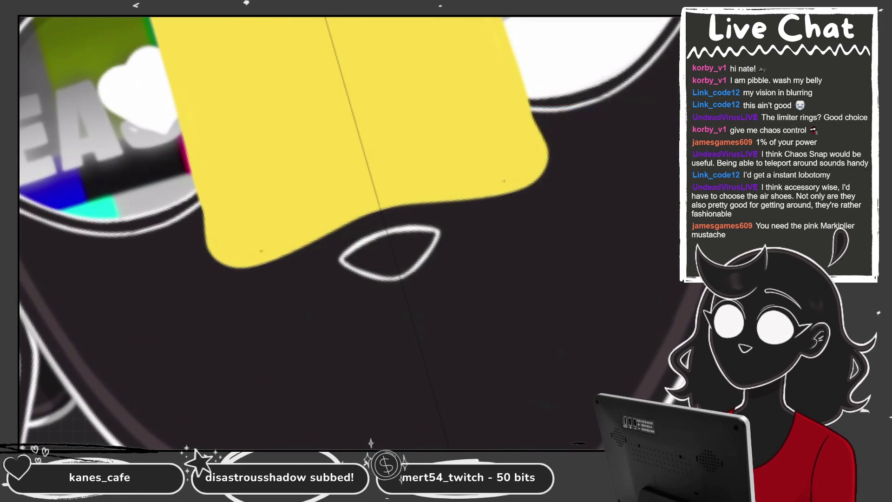
scroll(378, 204, "up", 3)
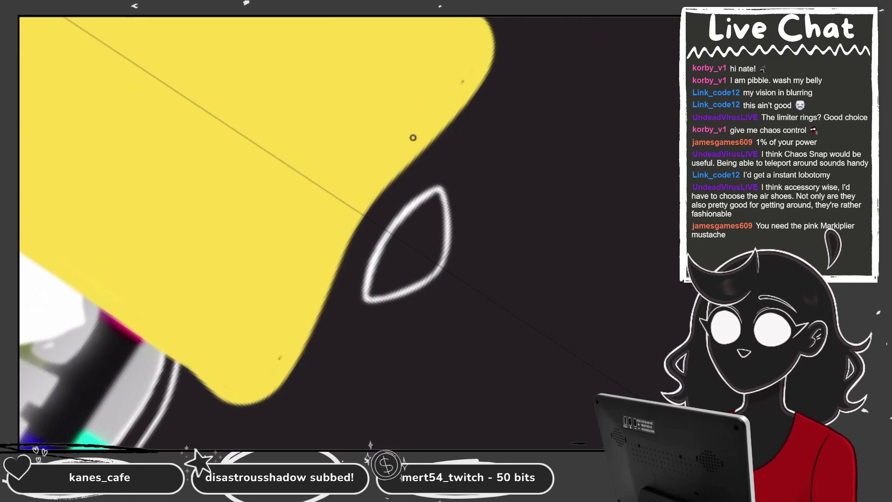
- Turn on Drawing Assist (mirrored drawing) for Layer 39
left_click(650, 19)
left_click(544, 132)
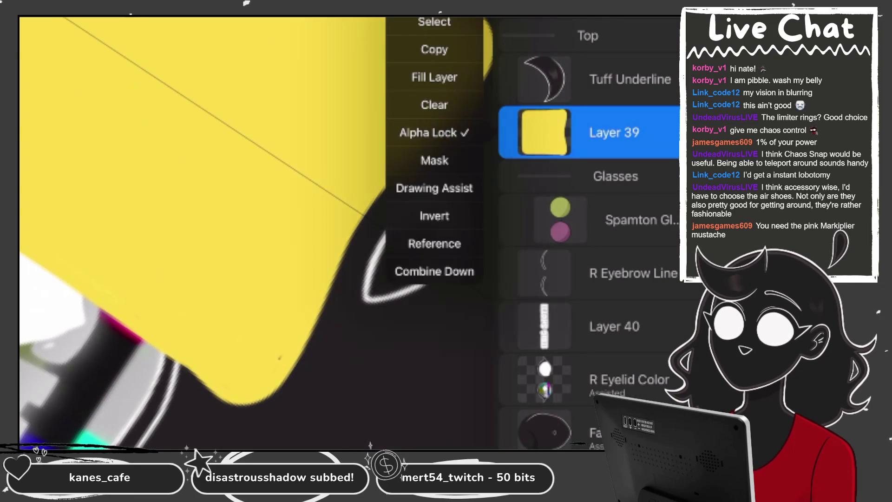
left_click(434, 188)
left_click(463, 79)
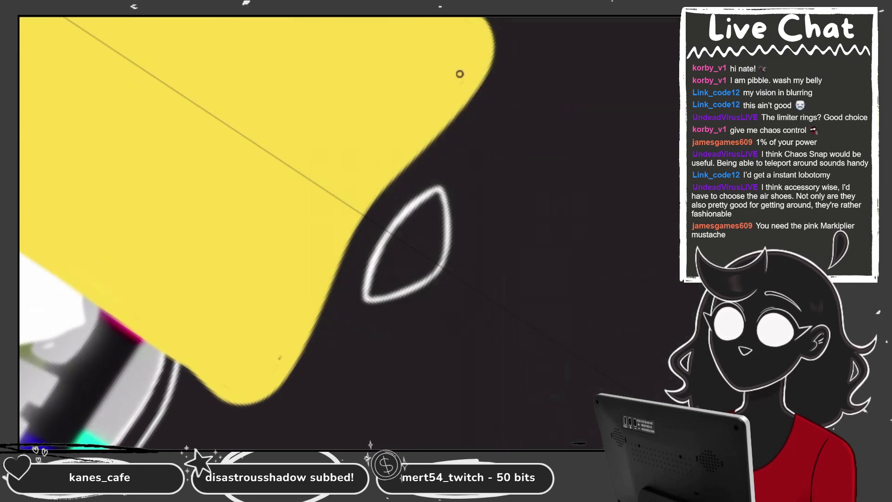
- Brush yellow along the slice's right edge, straightening and smoothing it up to its corner
left_click_drag(492, 63, 449, 125)
mouse_move(501, 24)
left_mouse_down()
mouse_move(489, 73)
mouse_move(302, 390)
left_mouse_up()
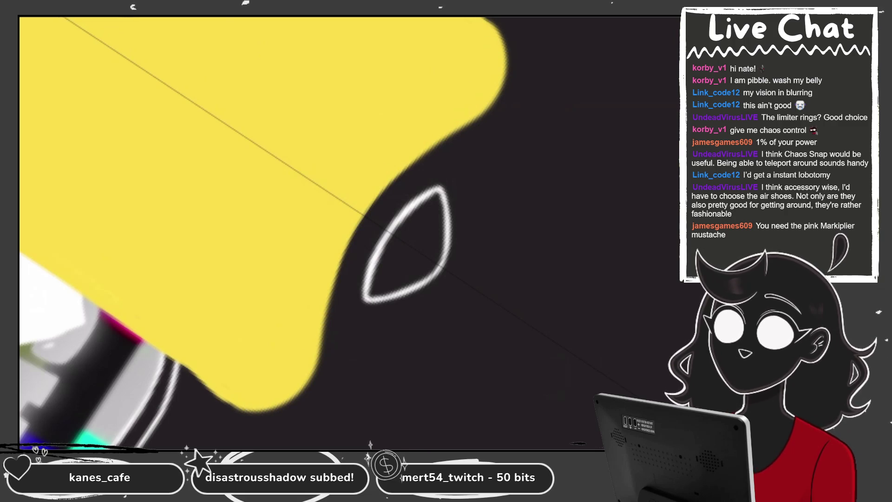
left_click_drag(302, 345, 467, 128)
key("ctrl+z")
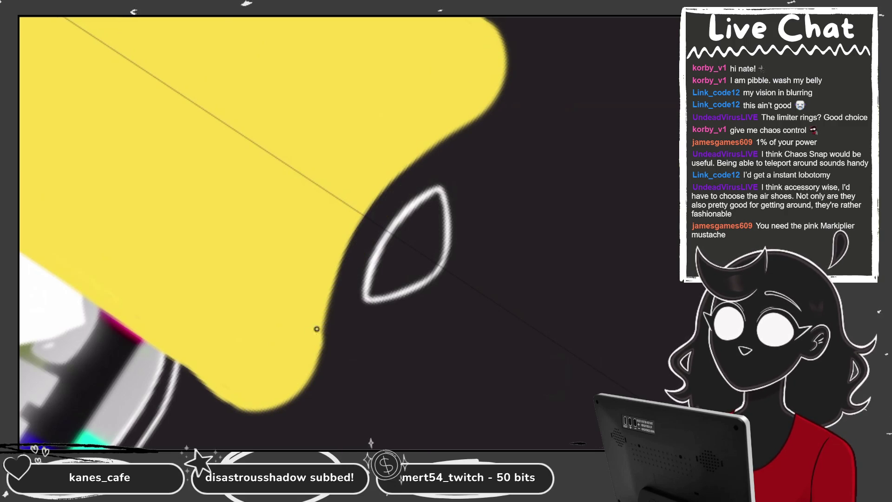
left_click_drag(312, 338, 485, 100)
scroll(348, 232, "down", 5)
scroll(349, 232, "up", 3)
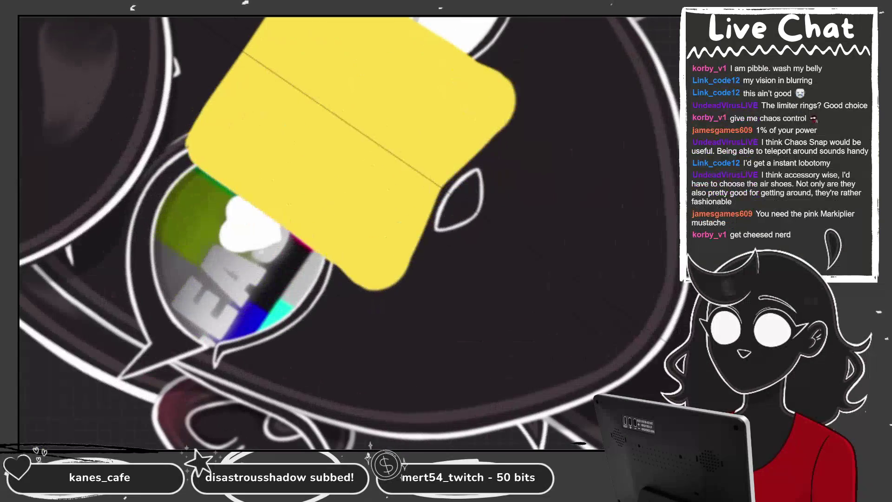
left_click_drag(399, 282, 514, 109)
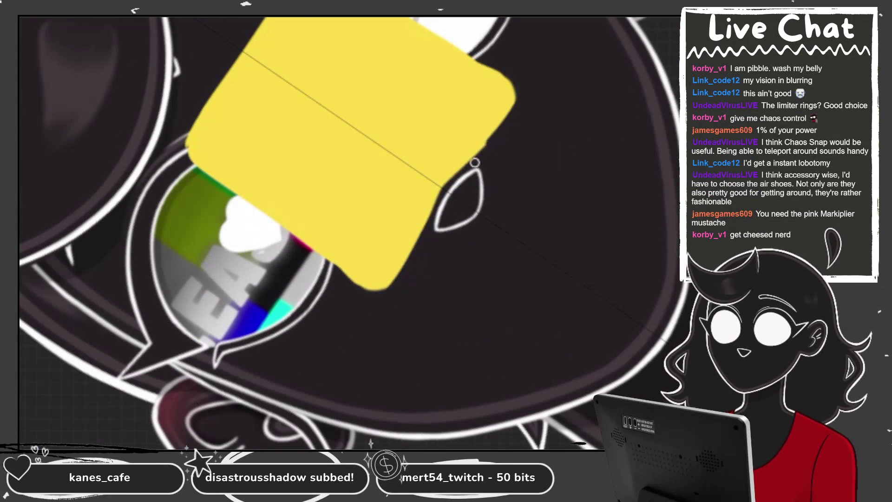
left_click_drag(395, 293, 511, 116)
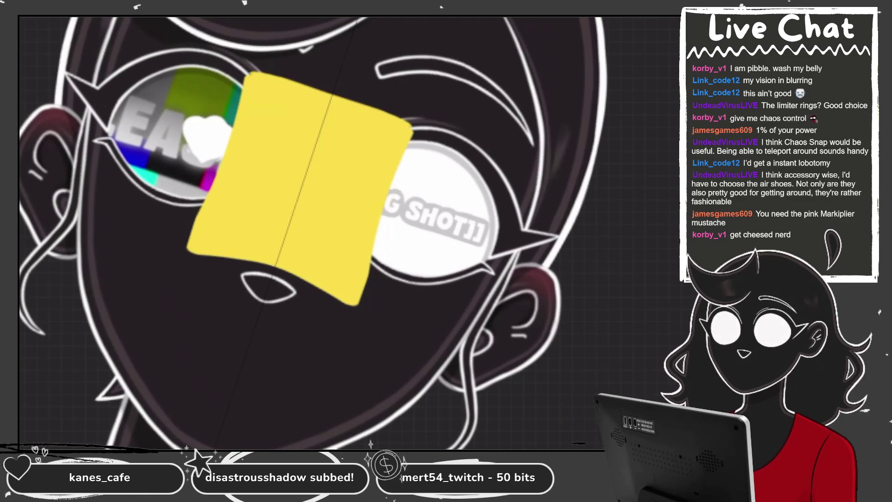
- Reset the view upright and centred on the face, and bring up the Colors panel
key("ctrl+0")
key("ctrl+plus")
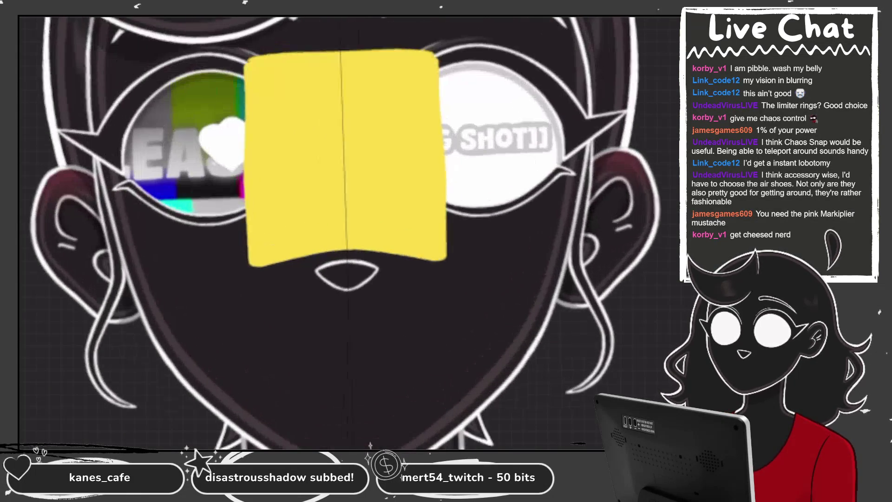
left_click(613, 134)
left_click(429, 132)
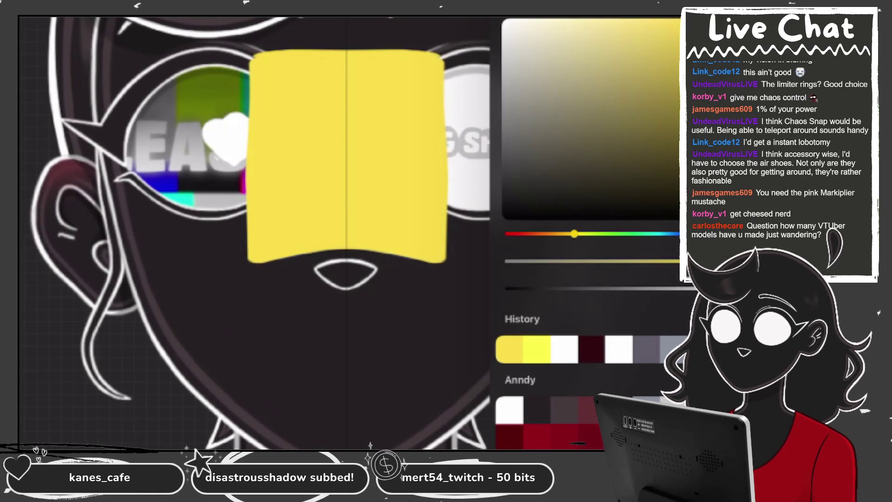
- Shift to a darker orange-yellow and shade the slice's left, right and upper edges with symmetry
left_click_drag(253, 58, 250, 218)
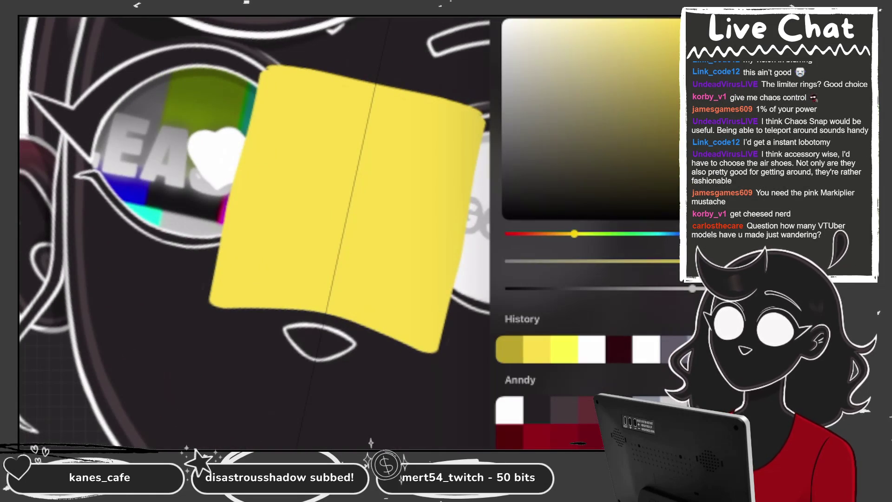
left_click_drag(574, 233, 563, 233)
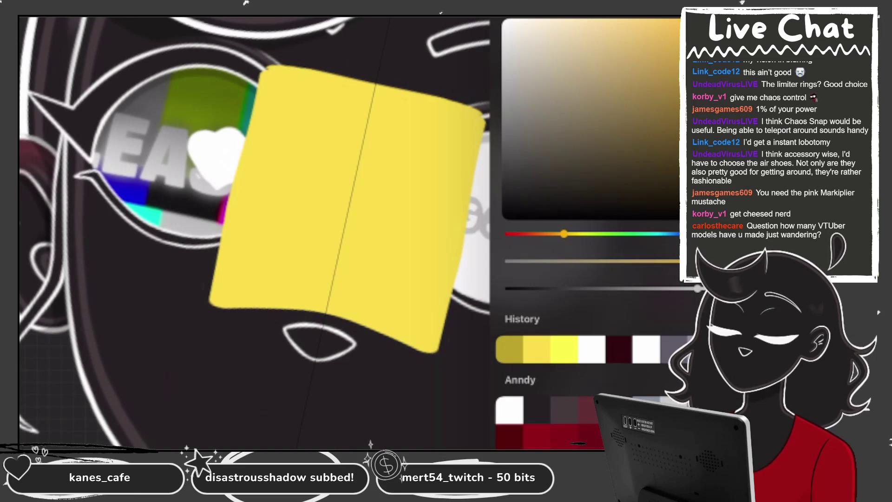
mouse_move(272, 67)
left_mouse_down()
mouse_move(232, 175)
mouse_move(211, 304)
left_mouse_up()
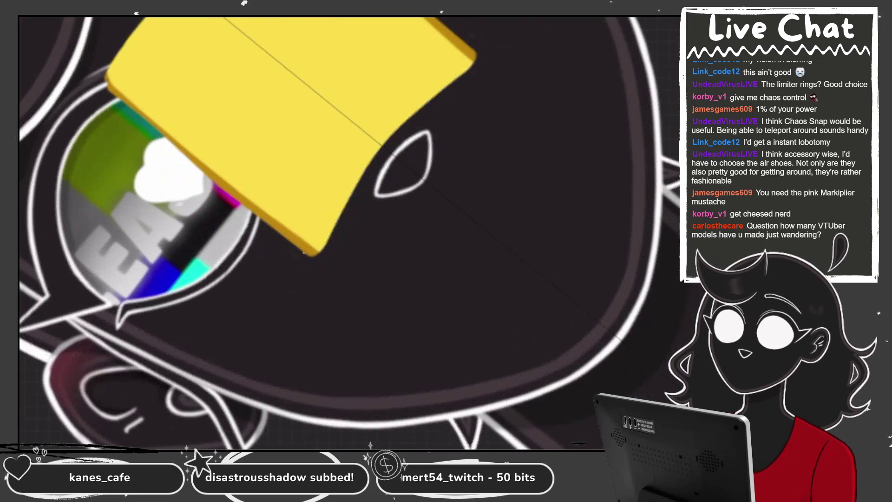
left_click_drag(316, 250, 455, 82)
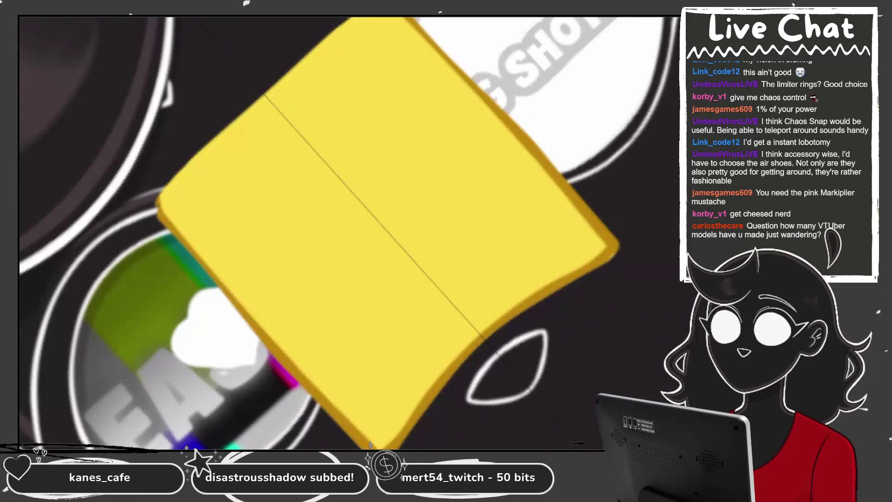
left_click_drag(334, 28, 163, 199)
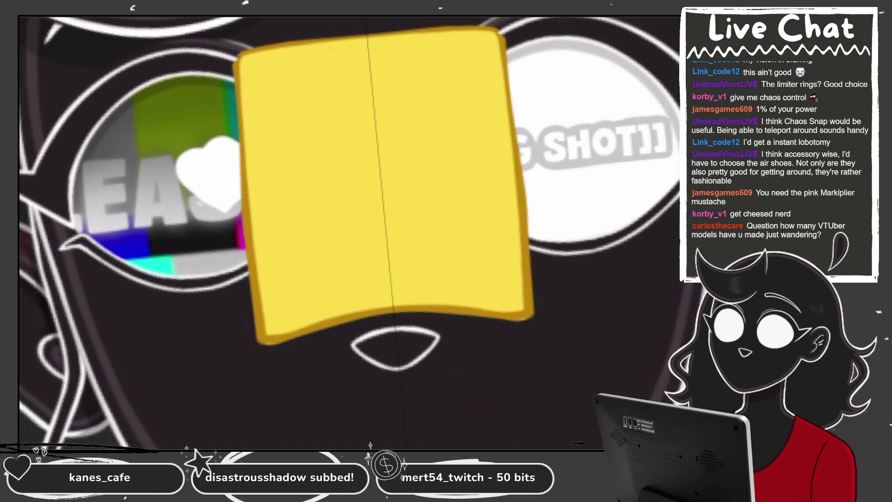
- Check Layer 39's options in the Layers panel, then return to the canvas
key("c")
key("l")
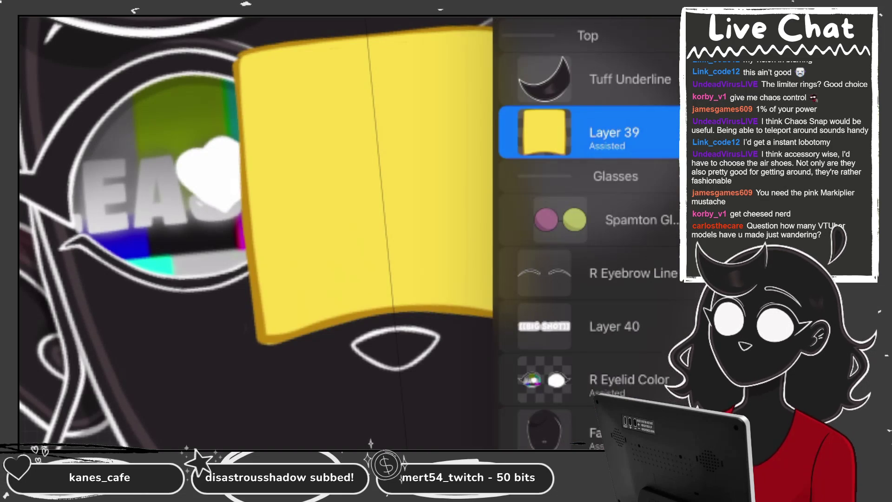
left_click(545, 133)
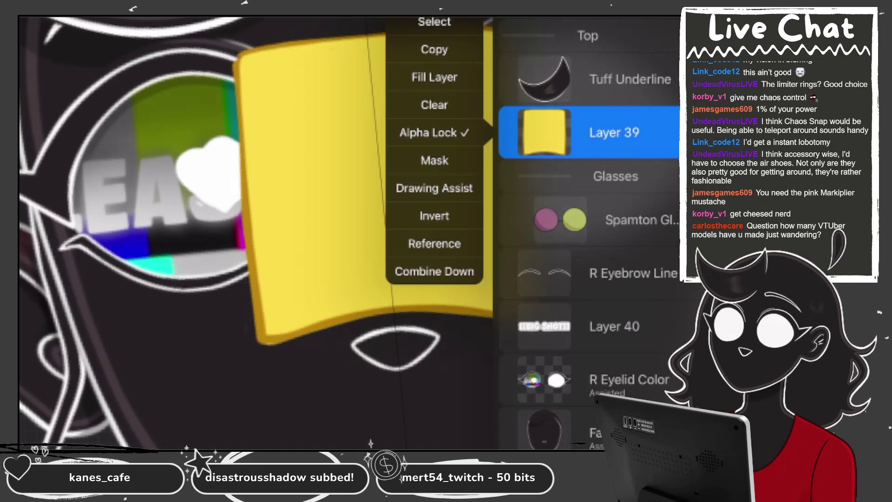
key("l")
- Paint a white highlight at the slice's top-right corner and erase most of it to soften it
mouse_move(434, 56)
left_mouse_down()
mouse_move(470, 47)
mouse_move(464, 95)
left_mouse_up()
key("ctrl+z")
left_click_drag(420, 54, 475, 53)
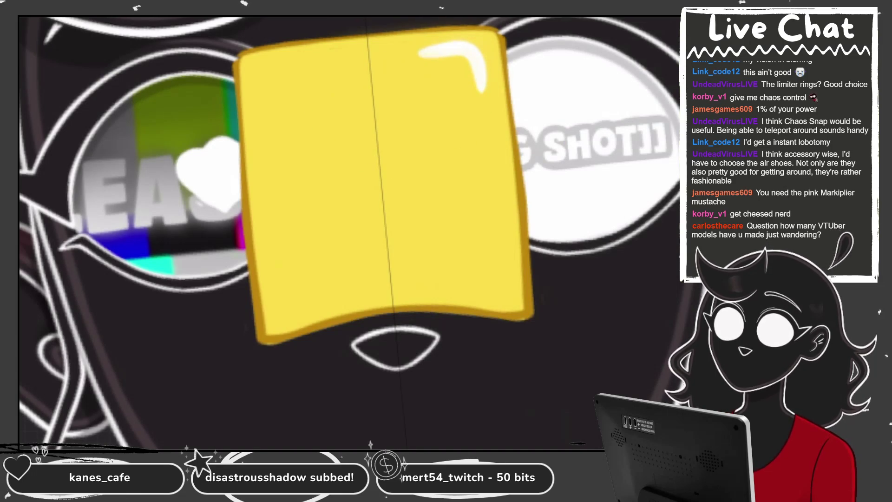
left_click_drag(478, 65, 469, 83)
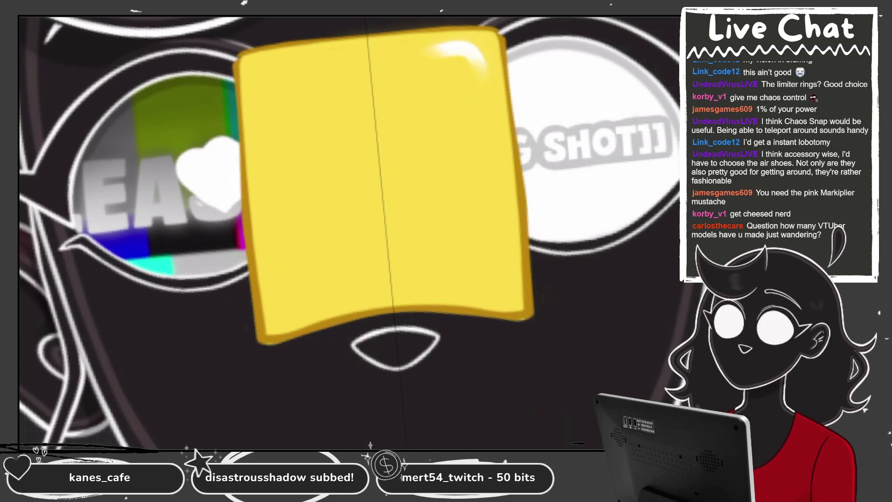
scroll(436, 80, "down", 5)
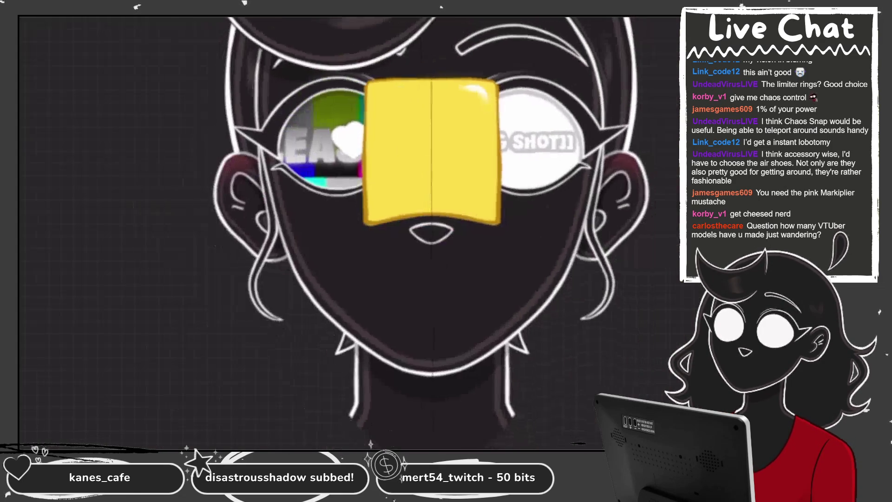
scroll(374, 167, "up", 5)
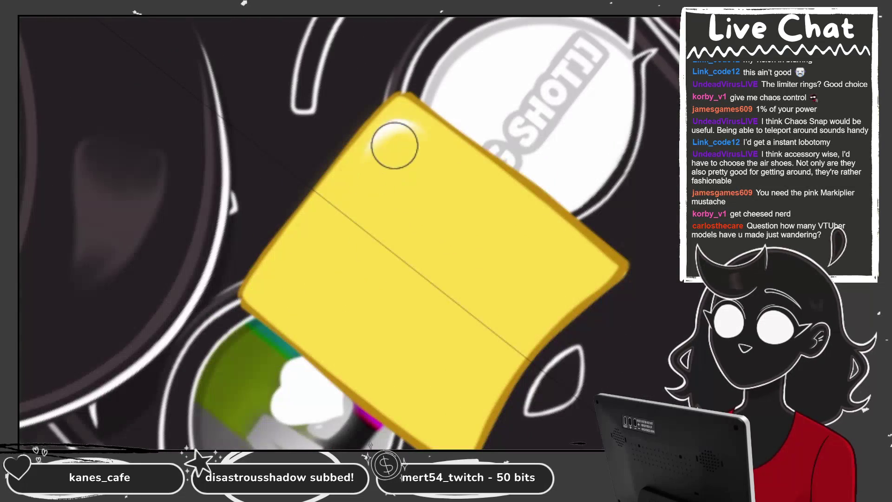
scroll(370, 442, "down", 5)
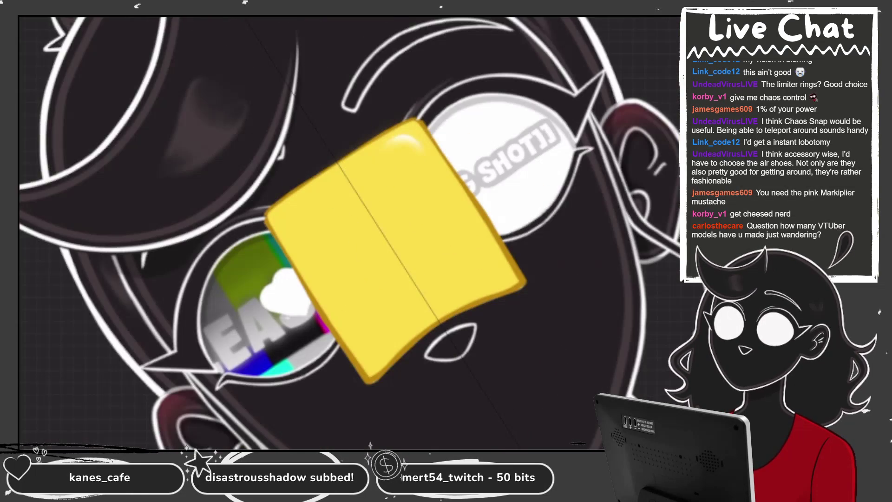
scroll(370, 443, "up", 5)
- Turn the view upright, zoom out to the whole face, then zoom in close on the slice
key("5")
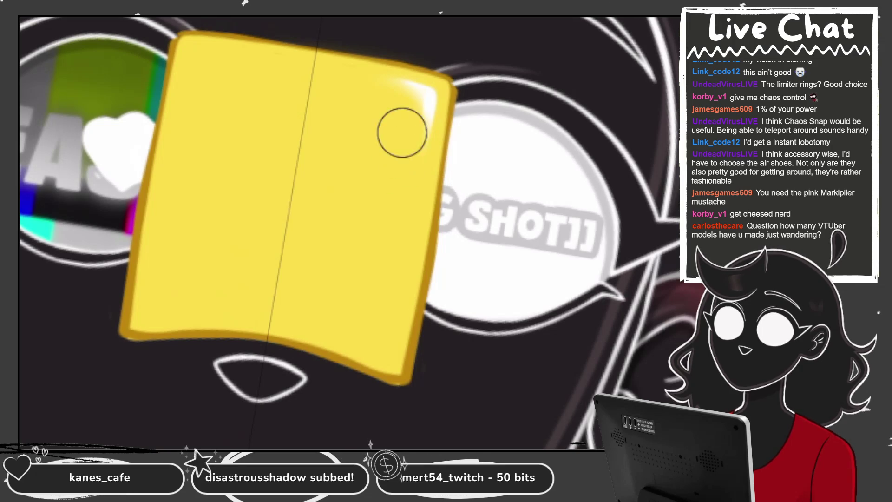
key("2")
key("equal")
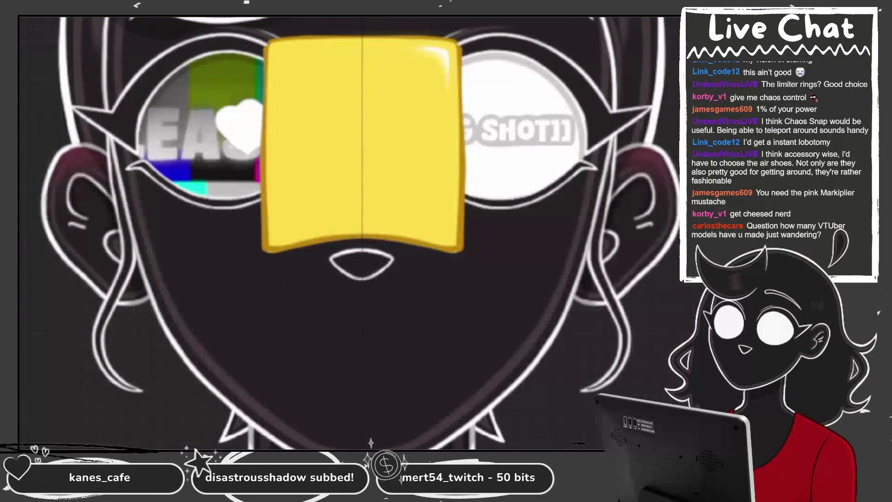
key("equal")
key("equal")
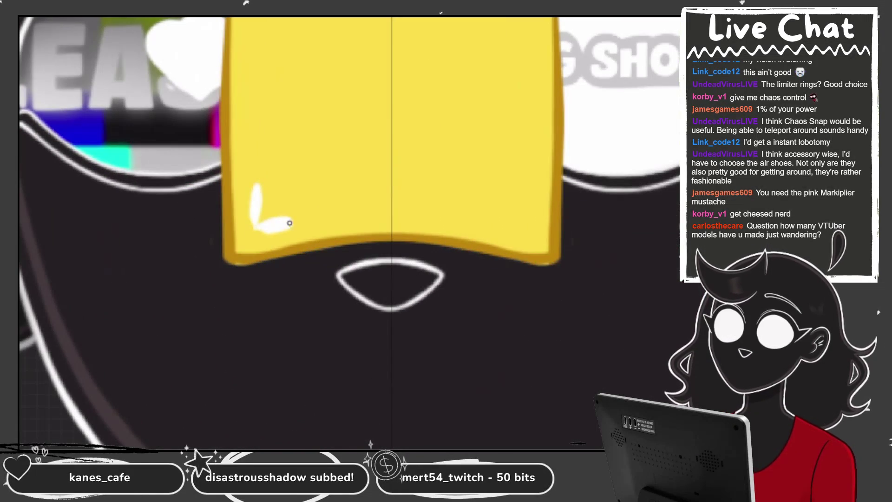